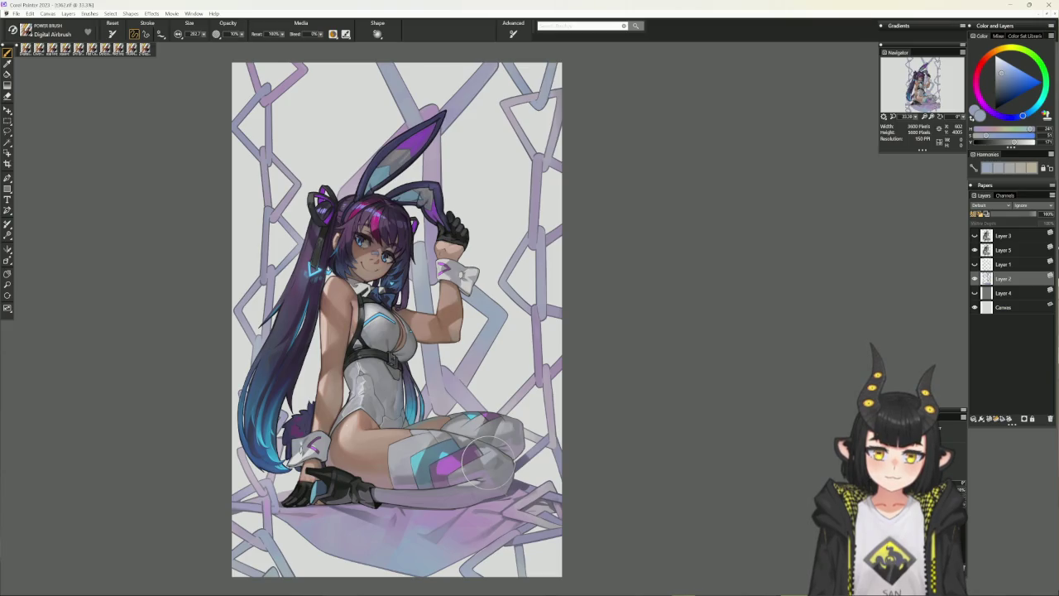
Centre the artwork and zoom to 50% on the figure's body
drag(390, 496, 472, 476)
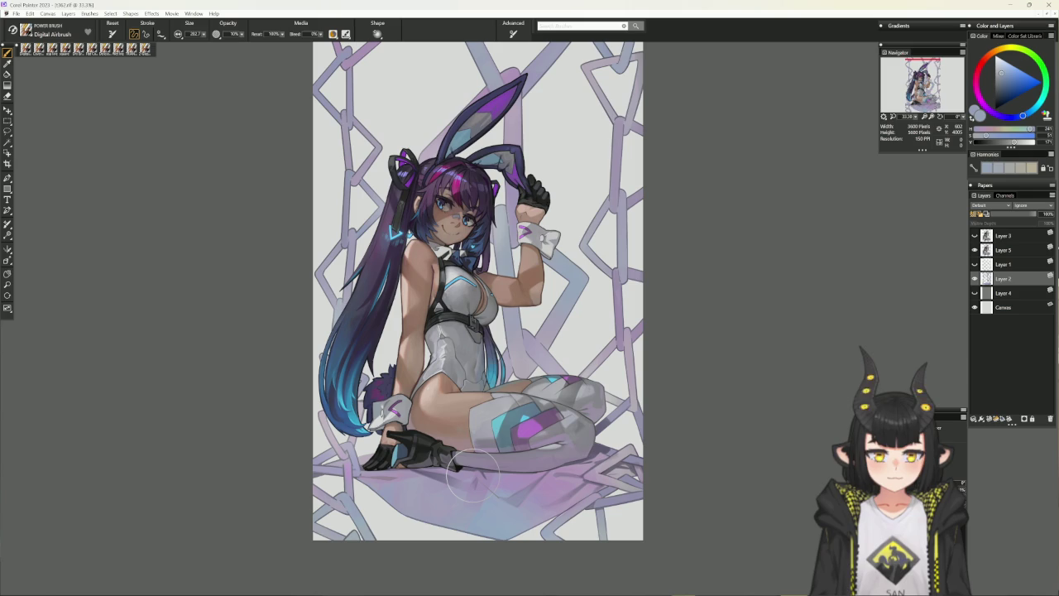
key(ctrl+plus)
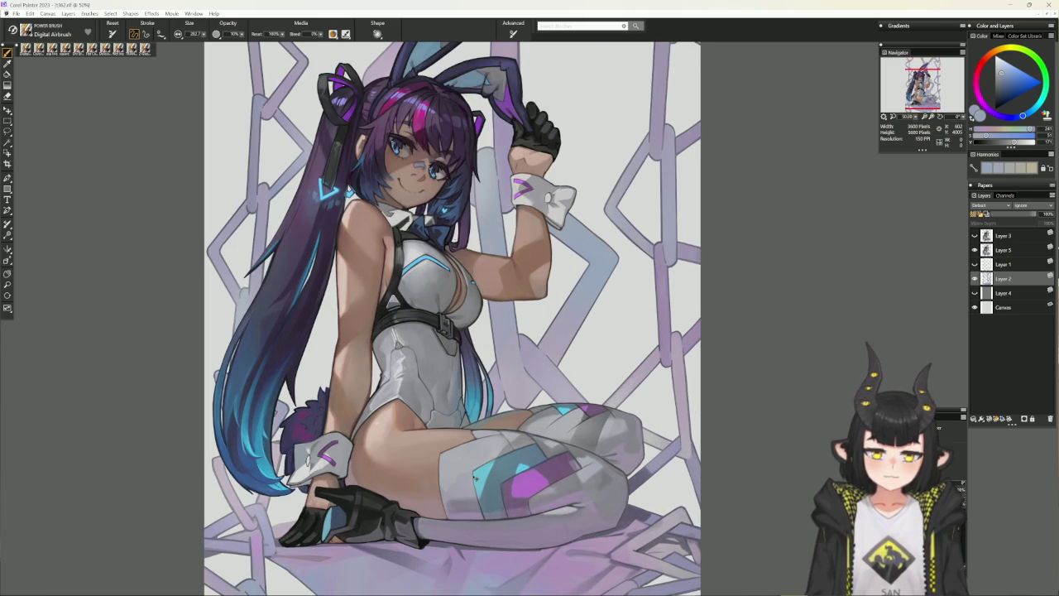
mouse_move(475, 517)
mouse_down()
mouse_move(612, 438)
mouse_move(569, 454)
mouse_up()
Select Layer 5, tilt the canvas, add Layer 6 above it and take the Cover Pencil
click(1003, 249)
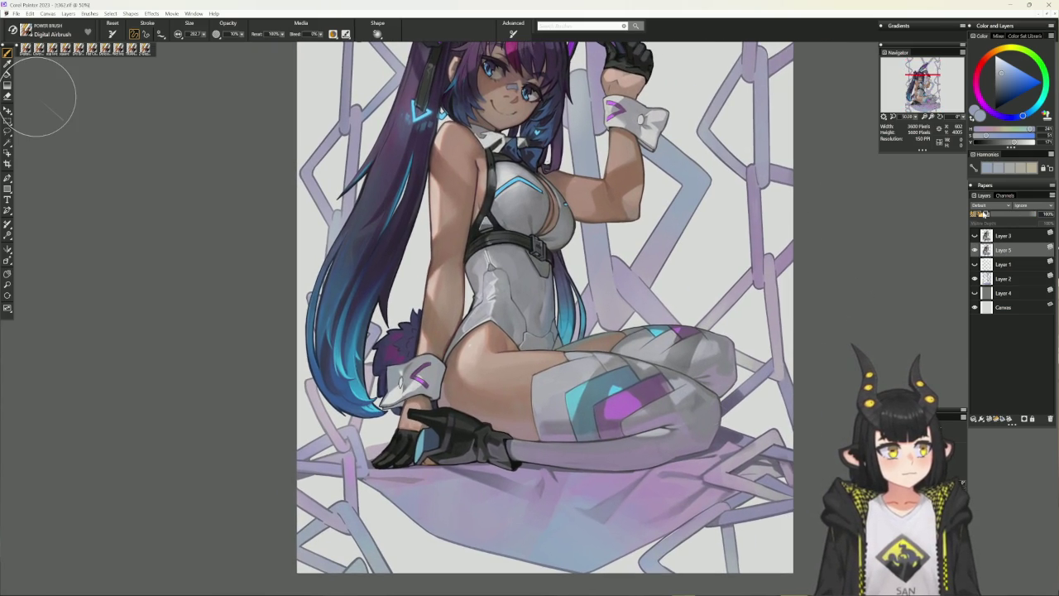
drag(863, 237, 678, 430)
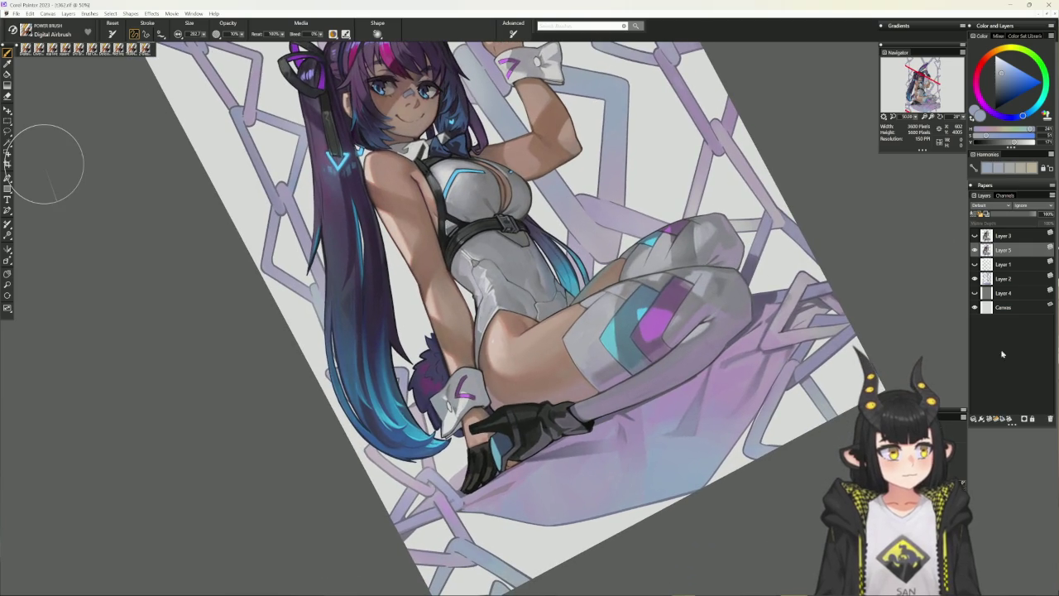
click(990, 419)
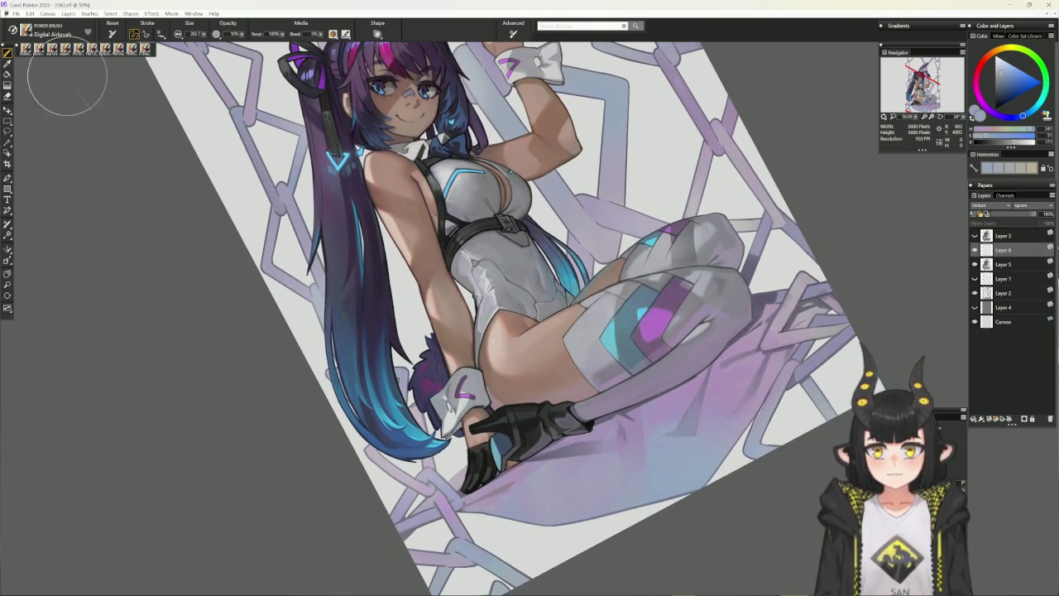
click(40, 48)
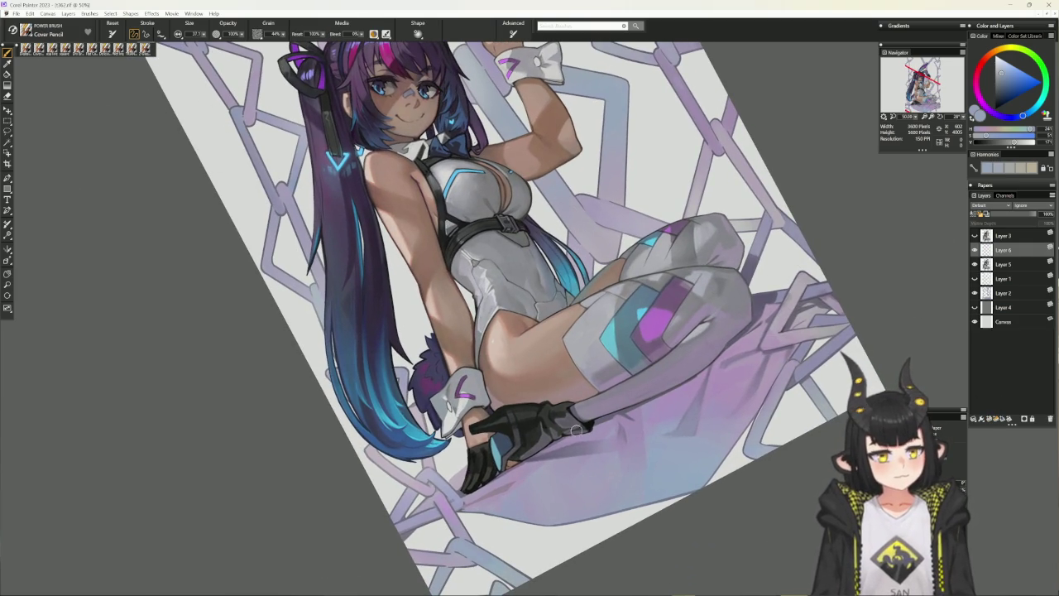
Shade the cloth with sampled pale lavender and darker grey-violet tones
alt+click(579, 428)
alt+click(707, 369)
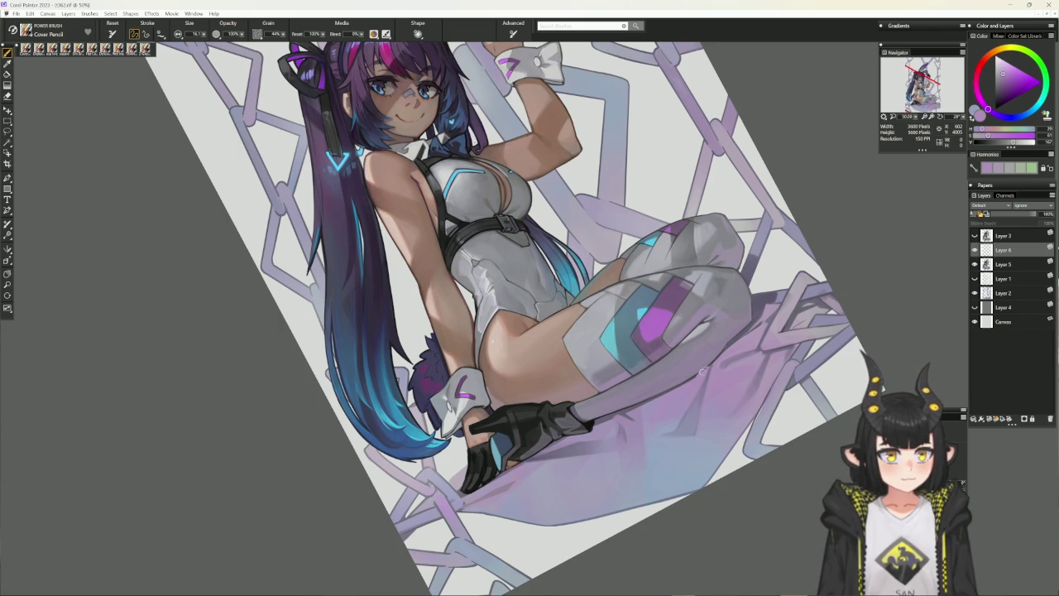
alt+click(709, 365)
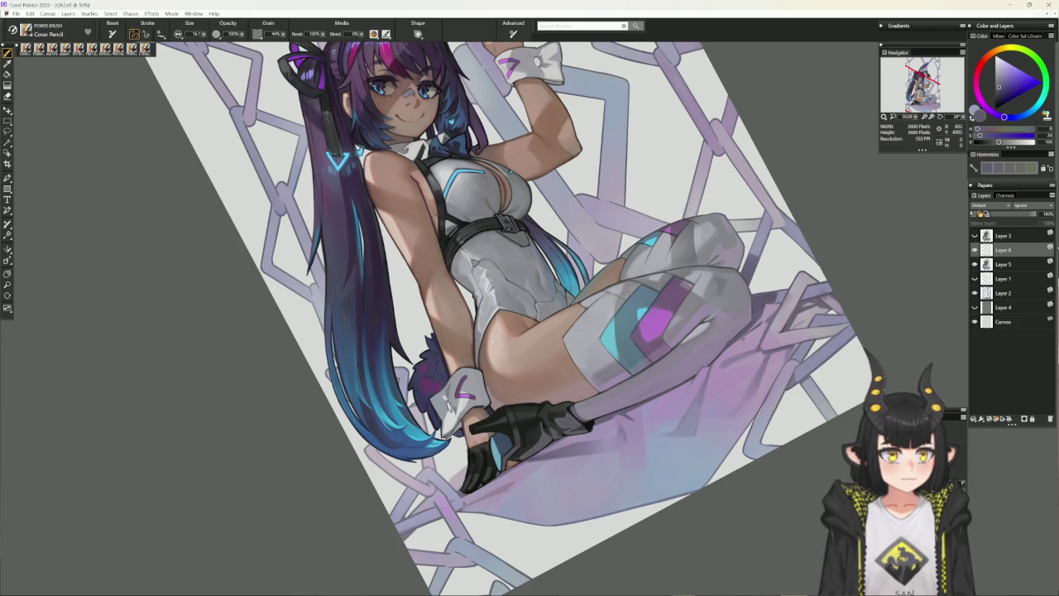
alt+click(882, 387)
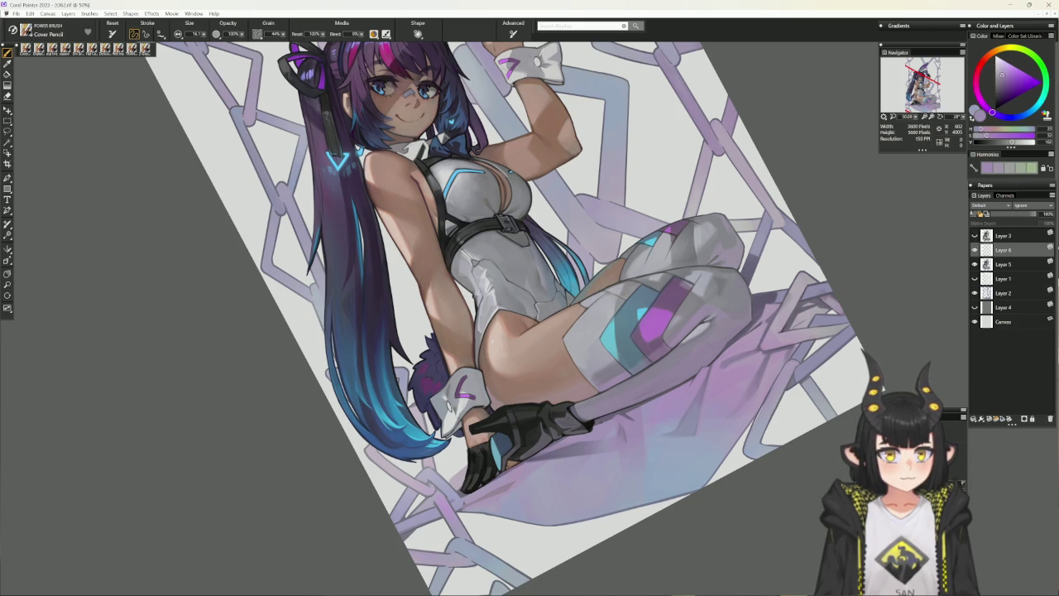
alt+click(561, 441)
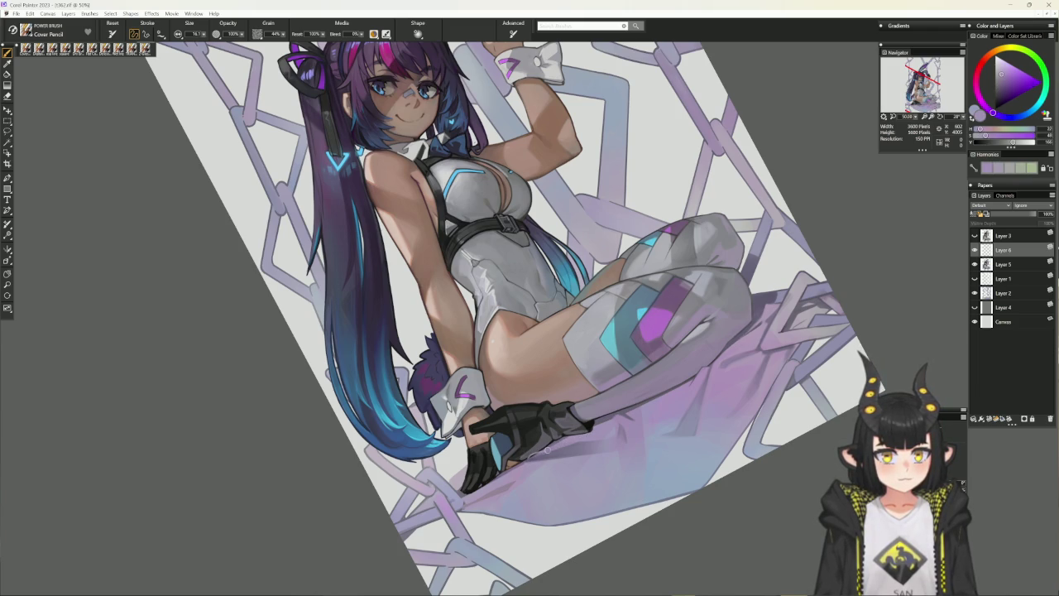
drag(537, 451, 622, 379)
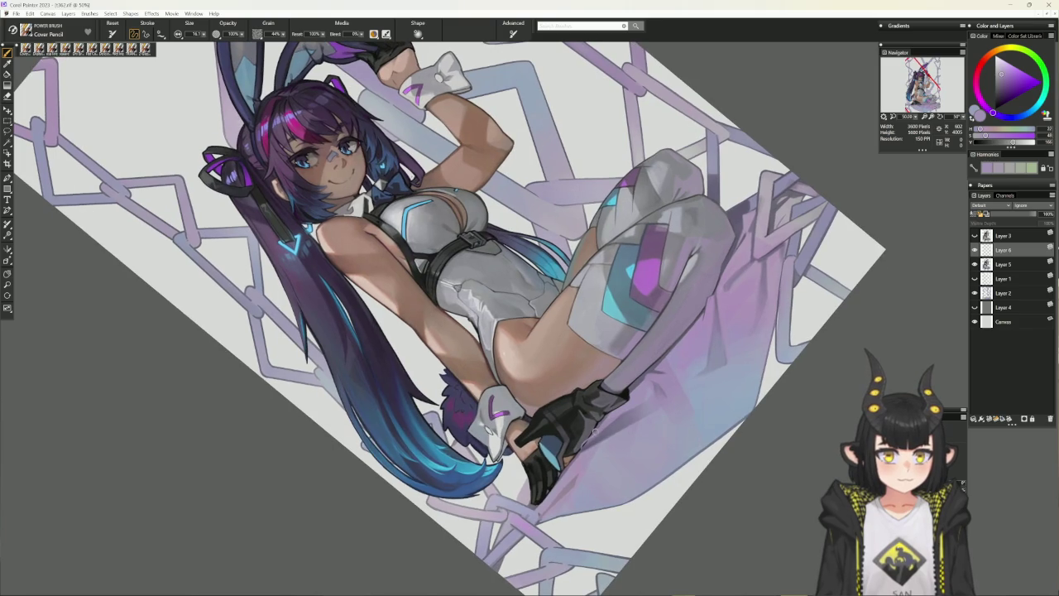
Shade the glove in near-black and dark grey, alternating with light lavender on the cloth
alt+click(592, 433)
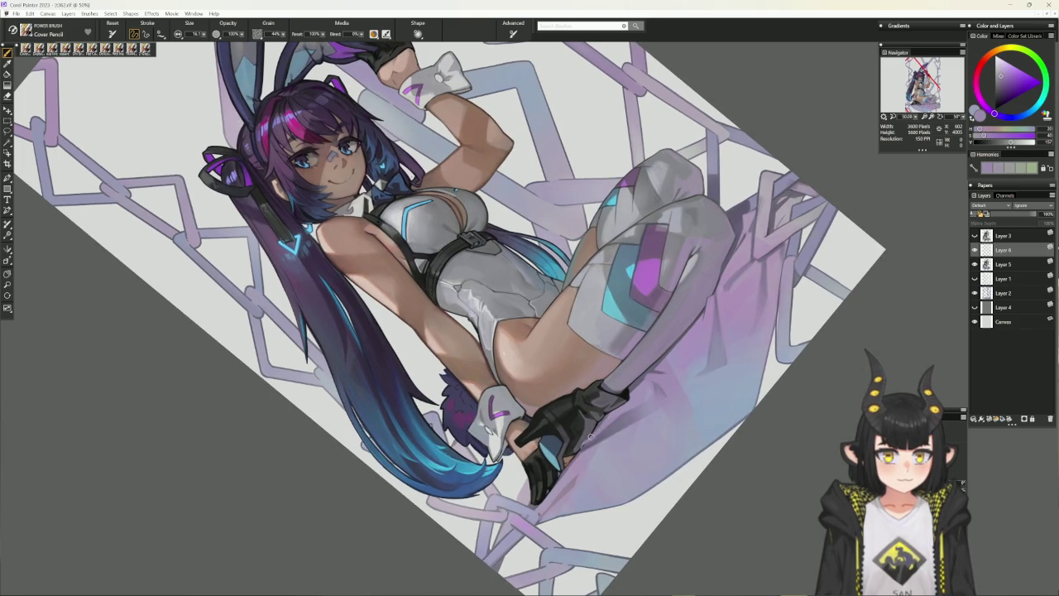
alt+click(604, 416)
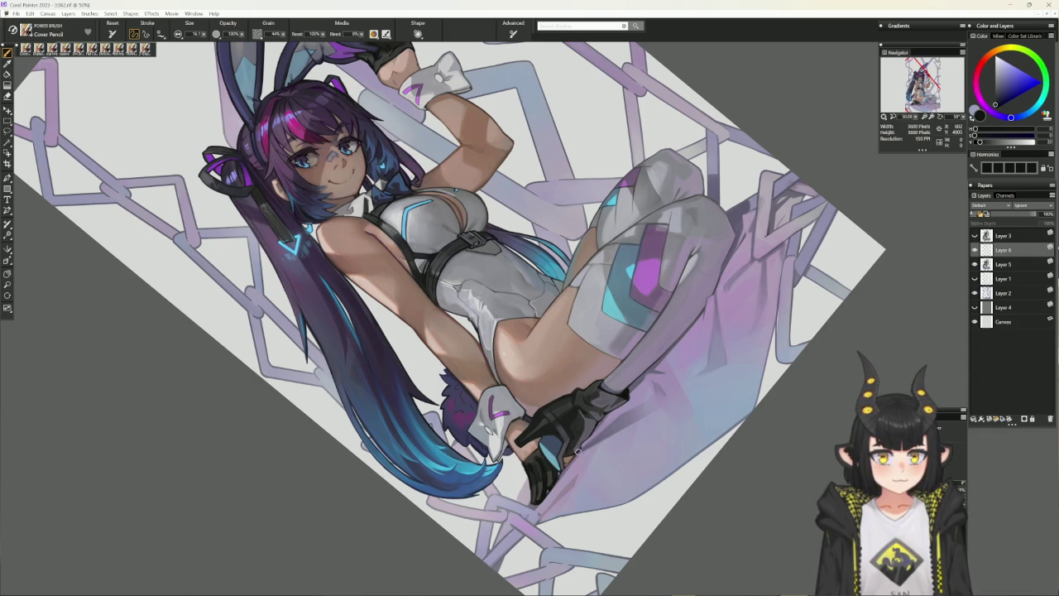
alt+click(577, 451)
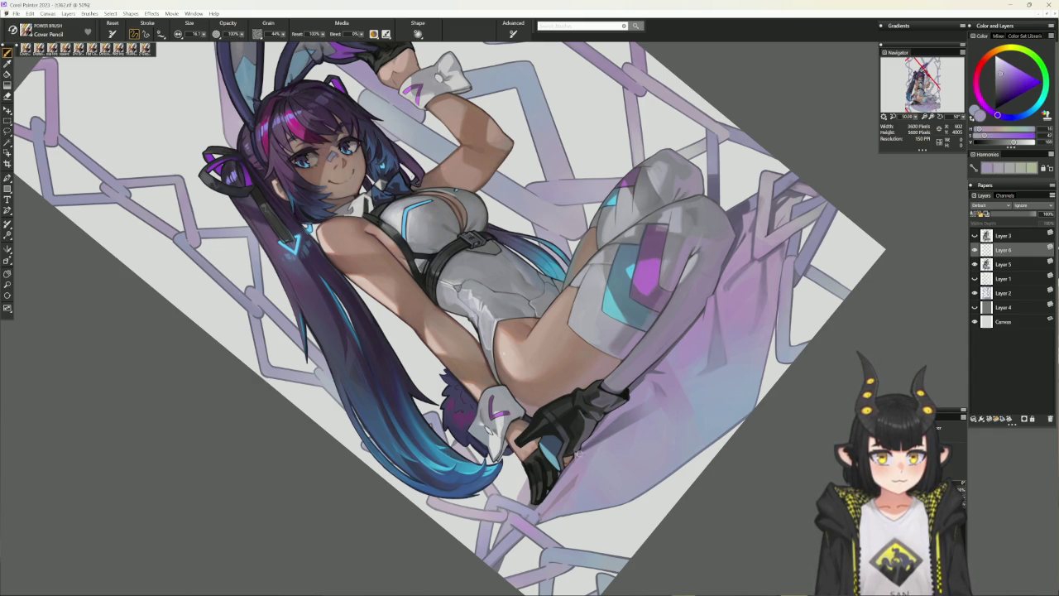
alt+click(576, 450)
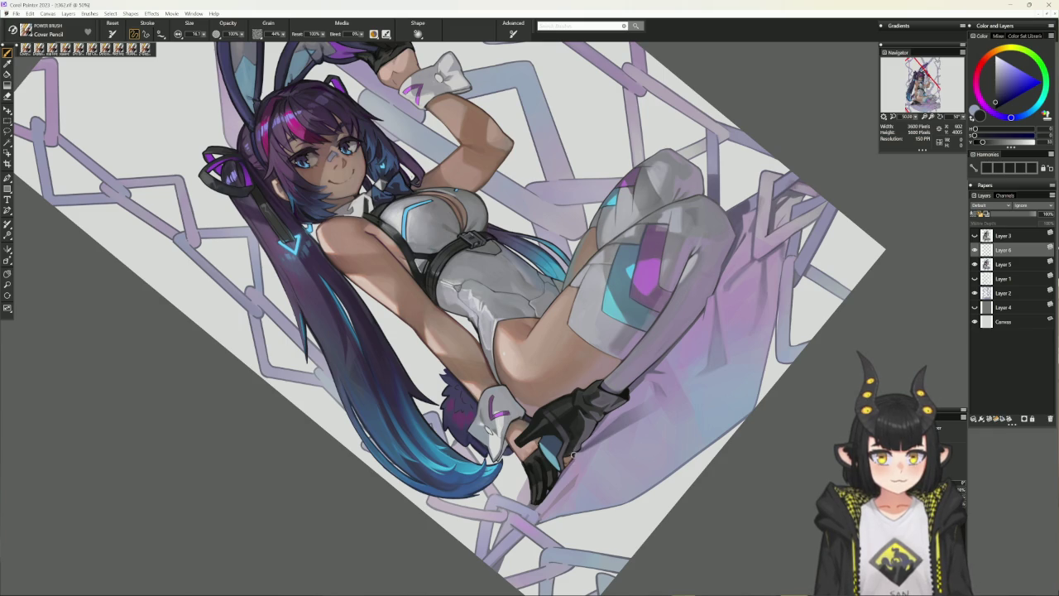
alt+click(577, 452)
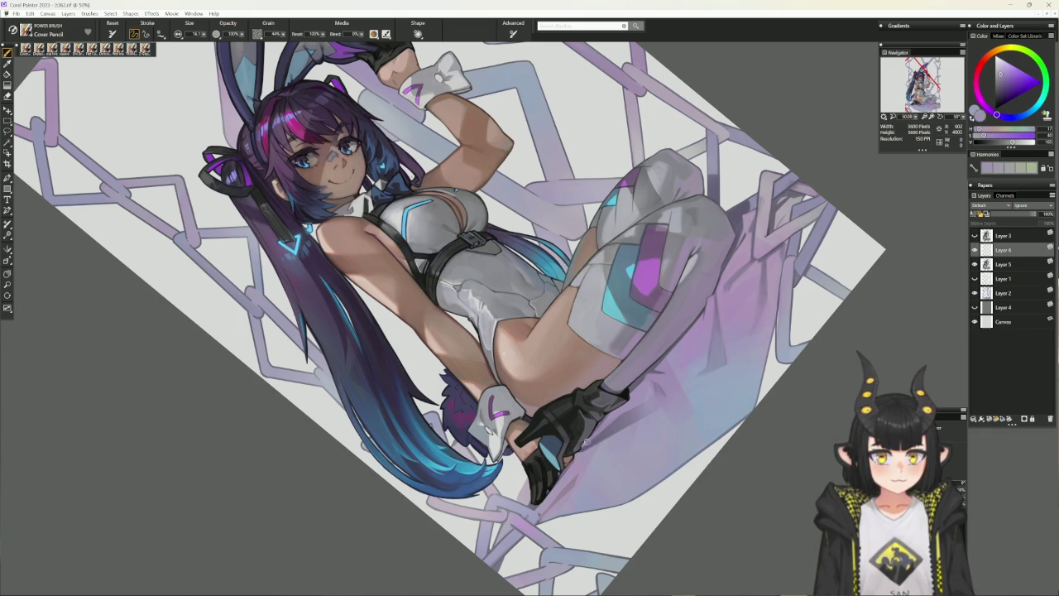
alt+click(583, 442)
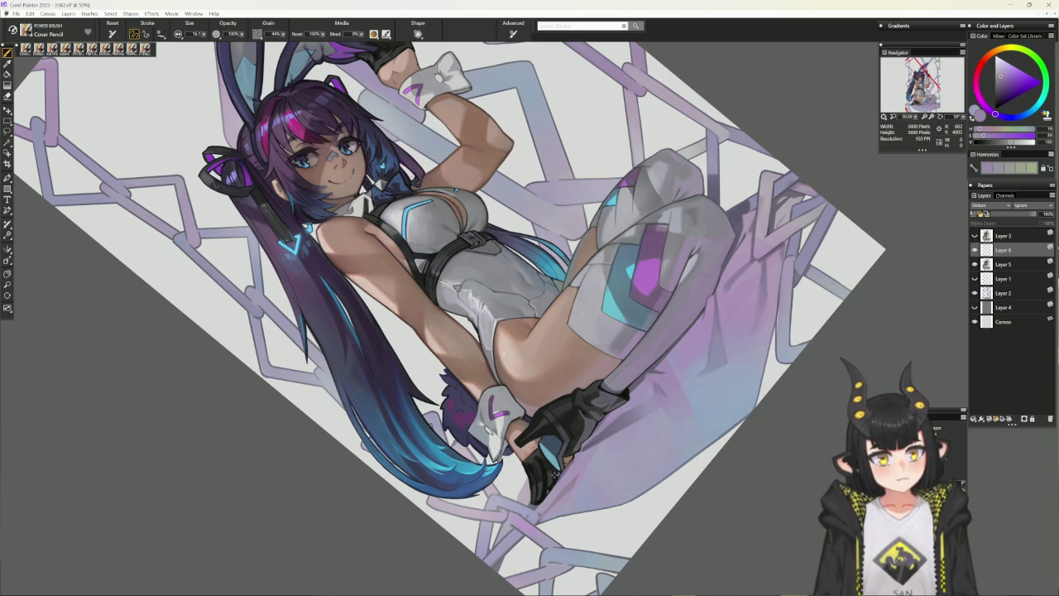
Alternate near-black and light lilac where the hand meets the cloth, then reset rotation
alt+click(553, 477)
alt+click(557, 472)
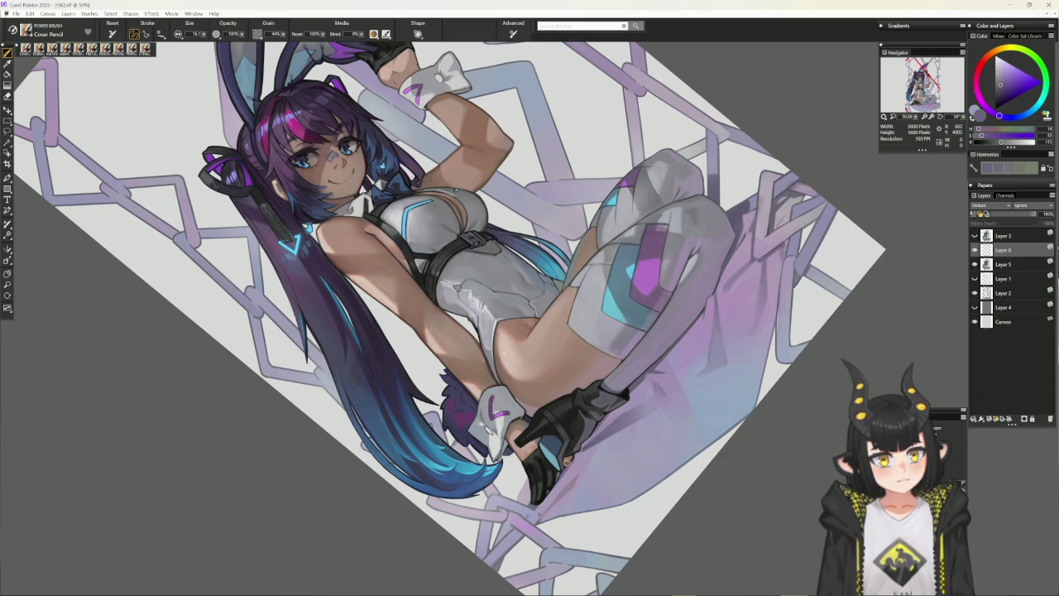
alt+click(549, 490)
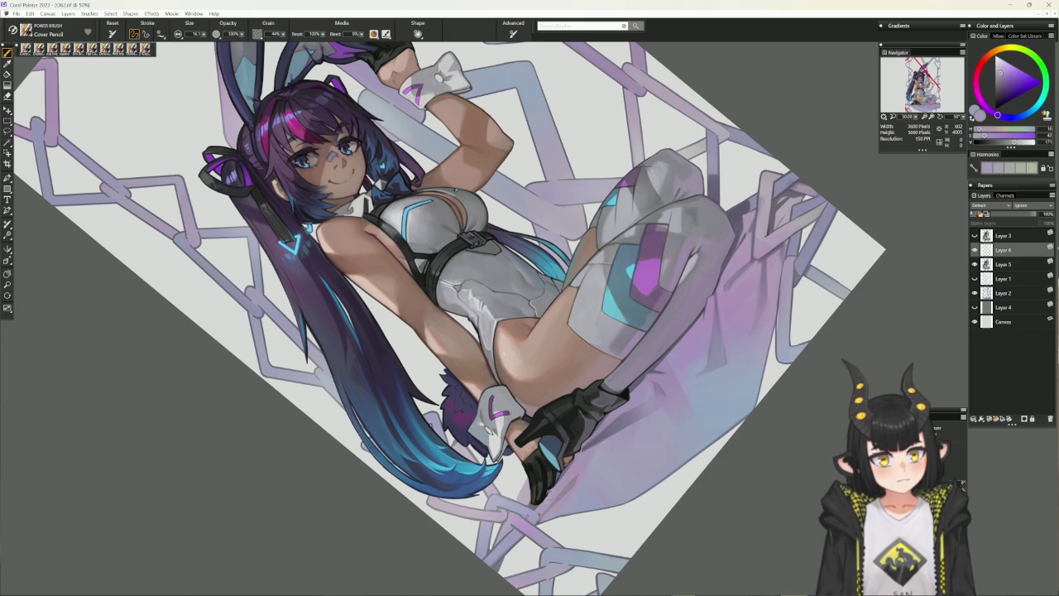
alt+click(548, 488)
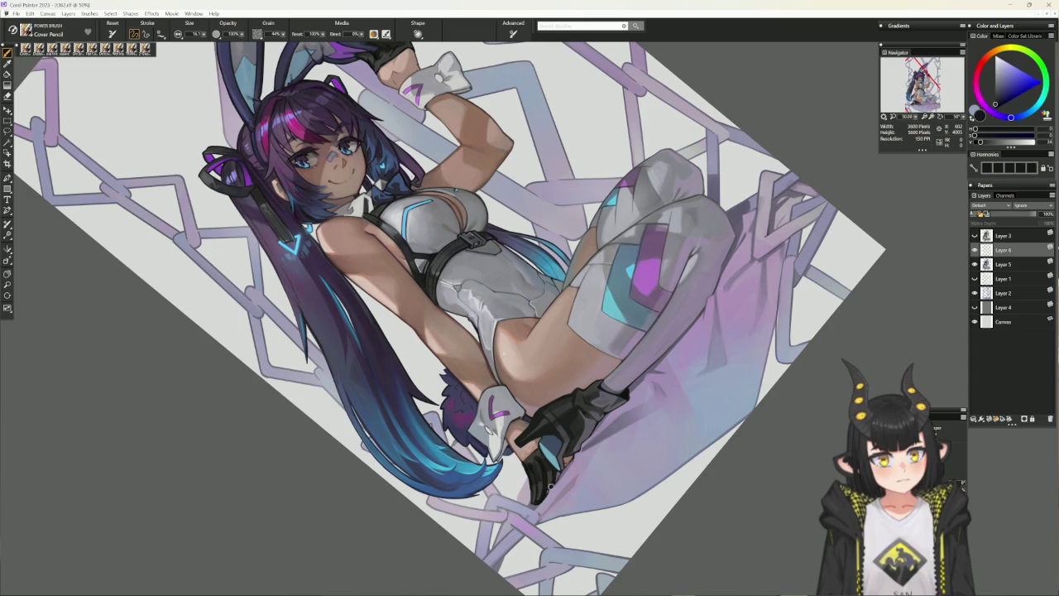
alt+click(538, 503)
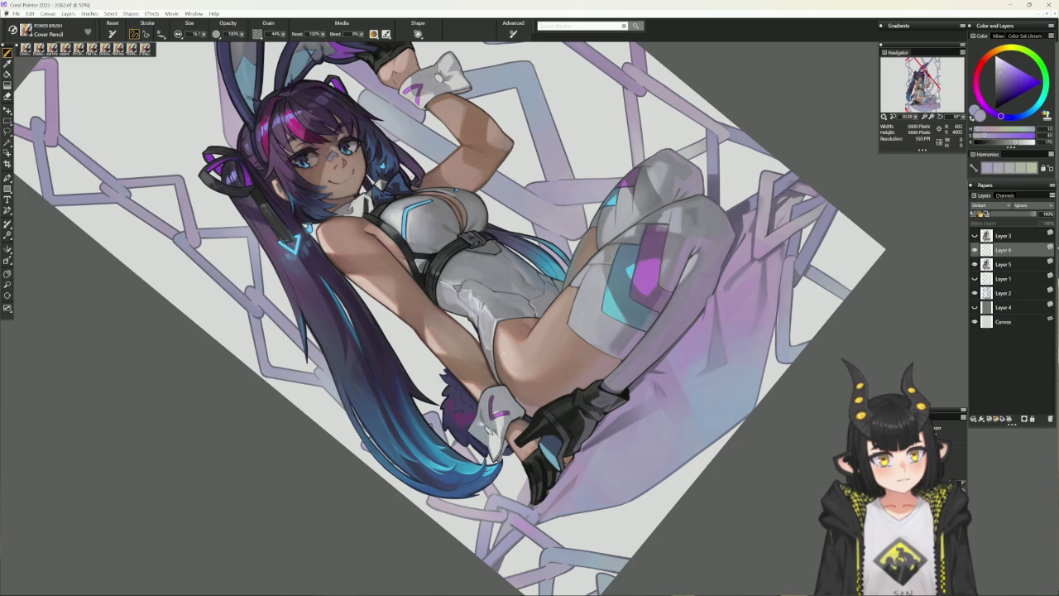
alt+click(533, 503)
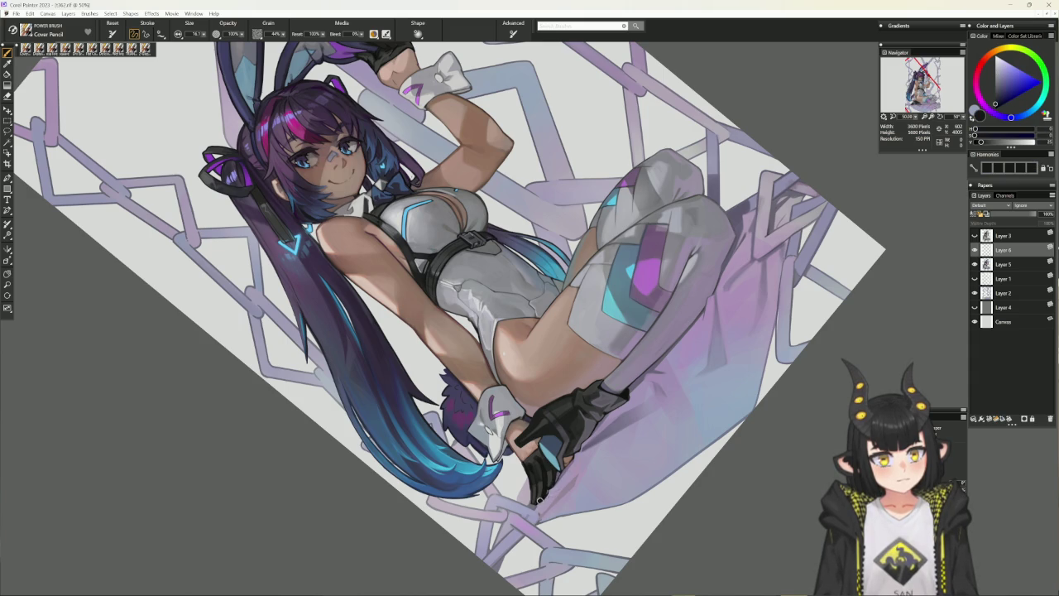
alt+click(537, 502)
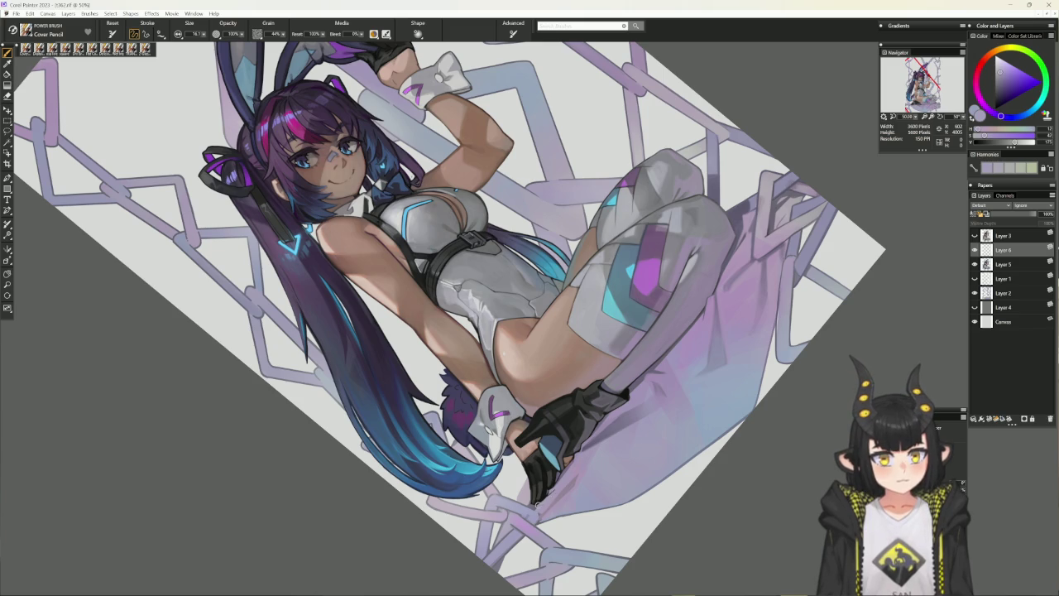
alt+click(572, 455)
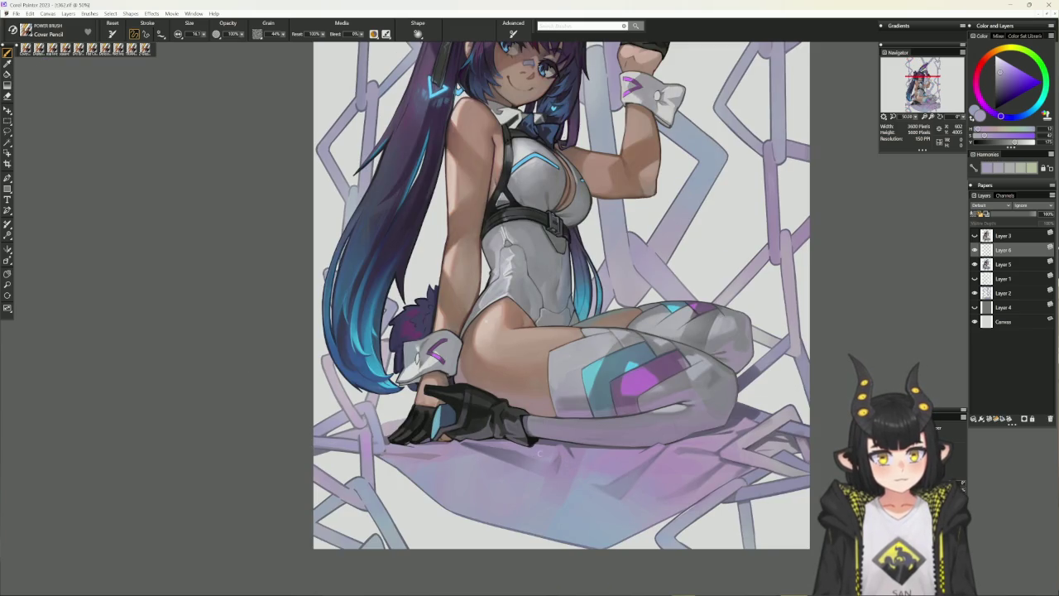
Tilt the canvas 20° and shade with glove near-black and lighter purple-grey
drag(617, 412, 478, 444)
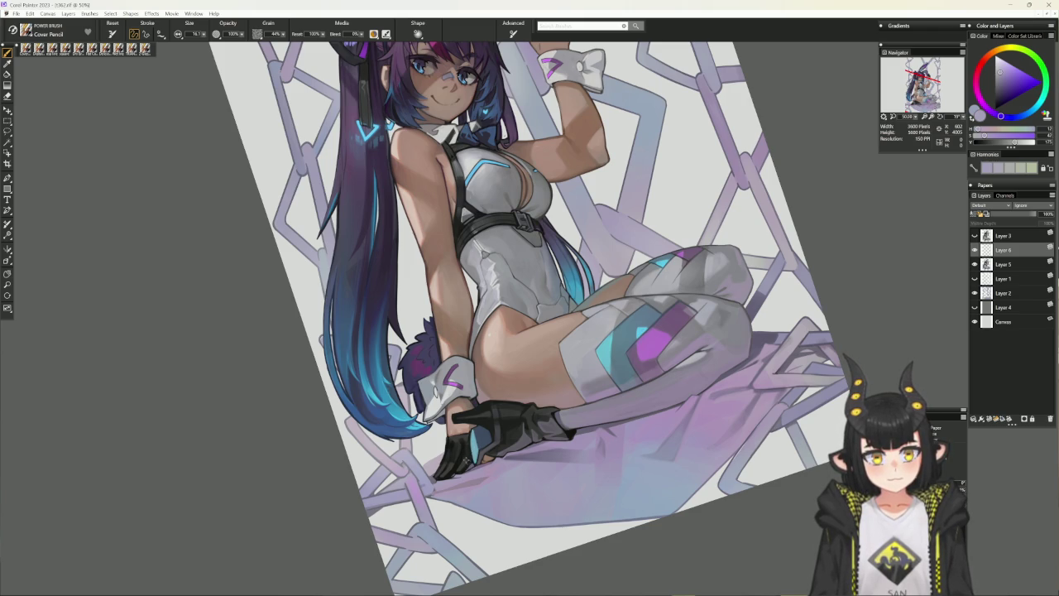
alt+click(466, 460)
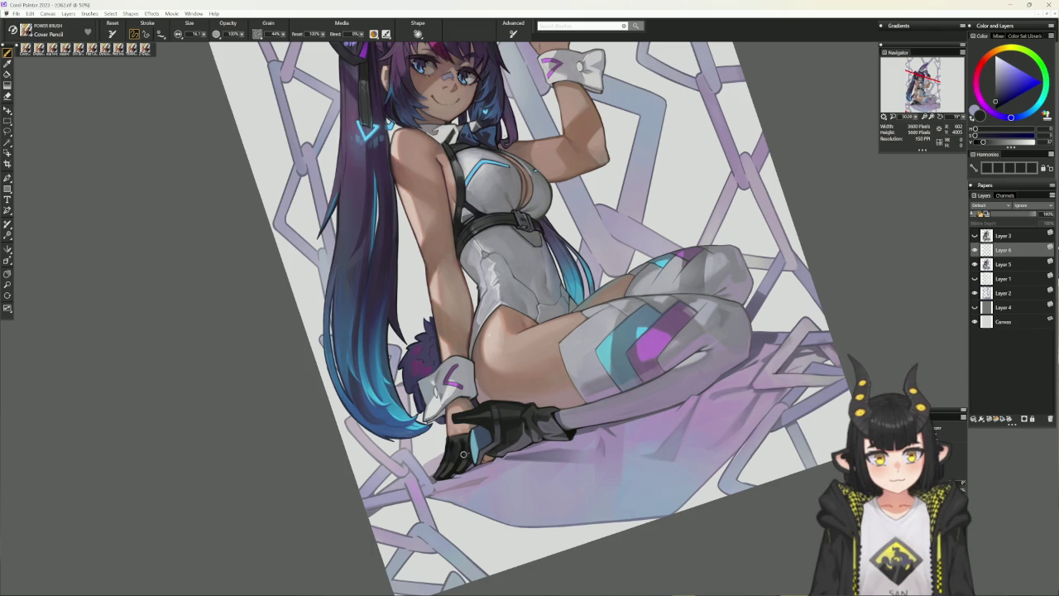
alt+click(465, 451)
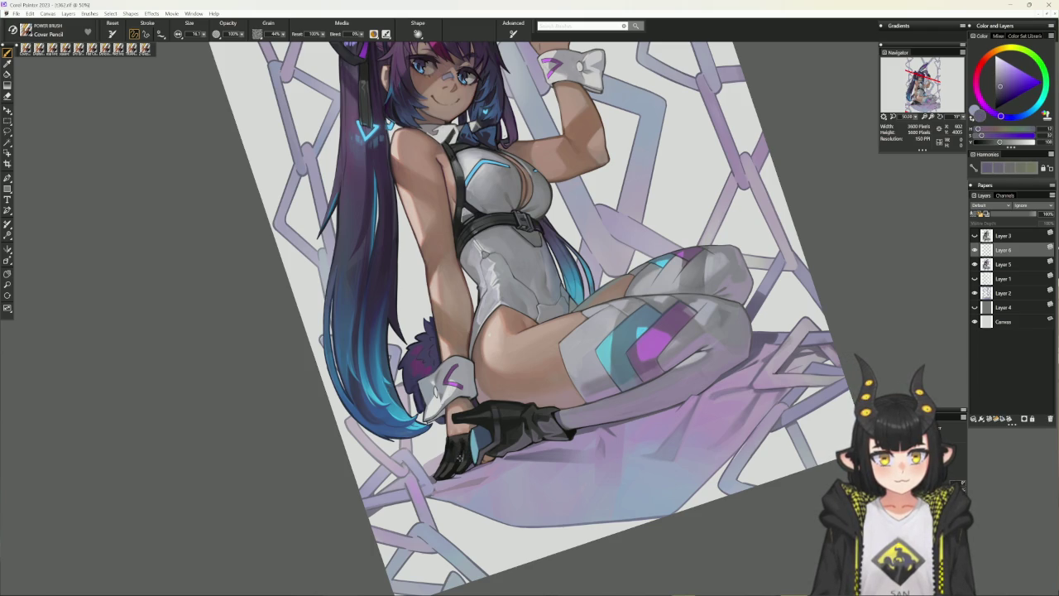
alt+click(465, 451)
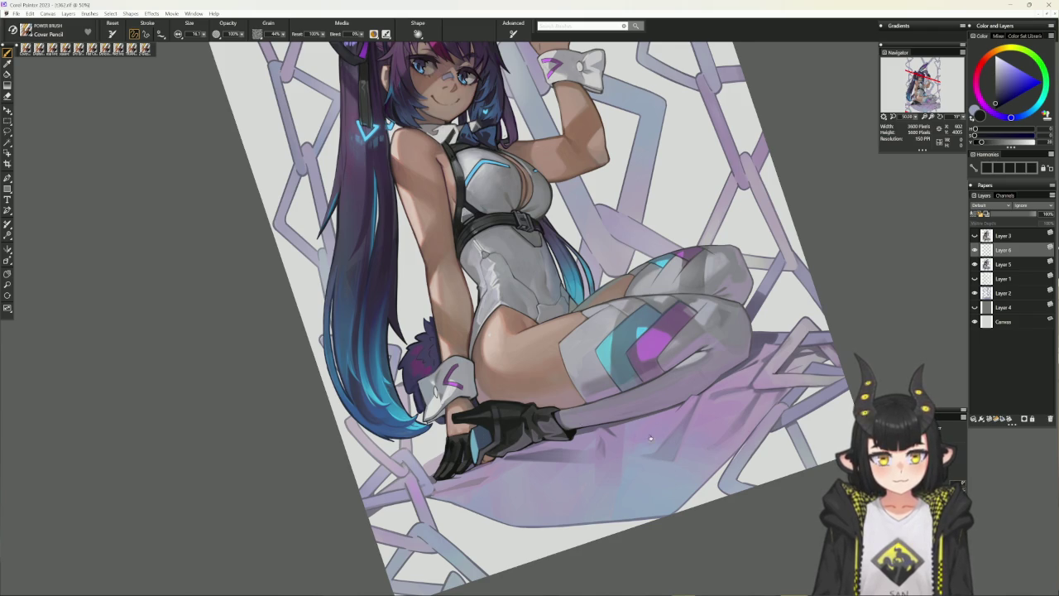
Refine shading with muted reddish grey, light lavender and neutral light grey, then recentre the figure
drag(480, 436, 514, 476)
alt+click(514, 476)
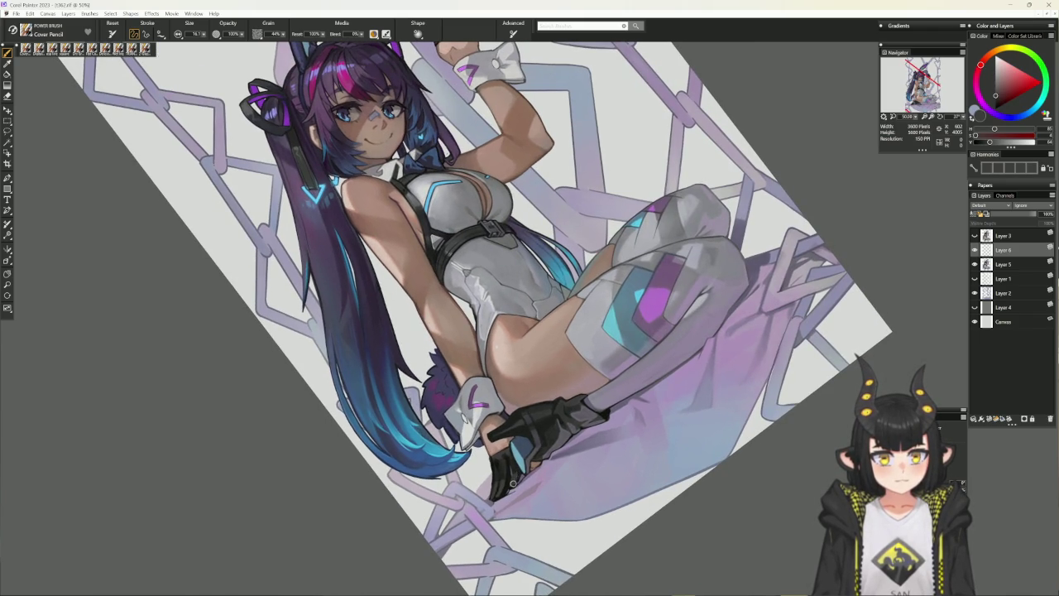
alt+click(513, 481)
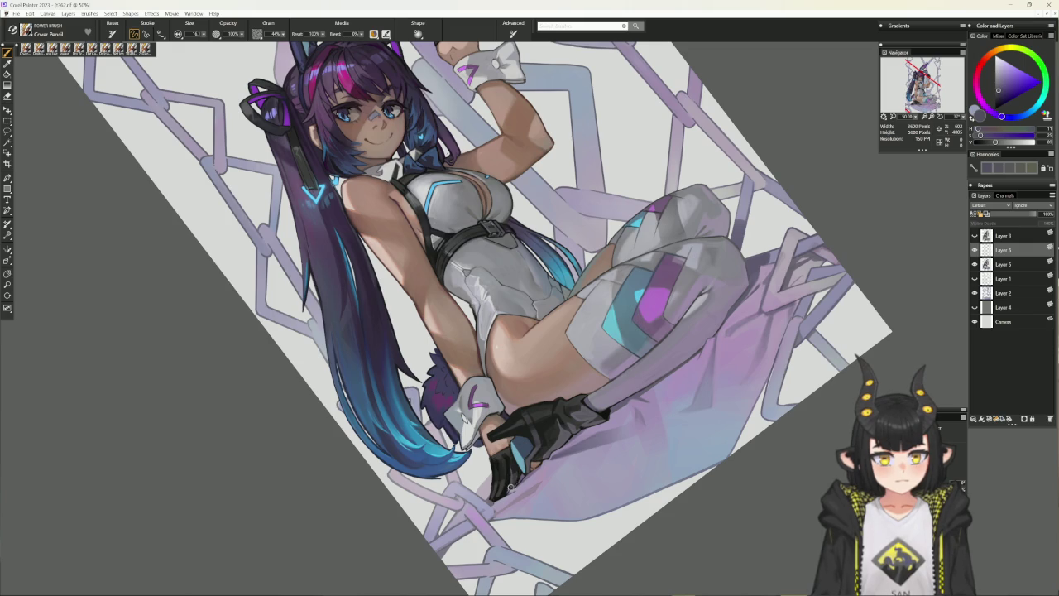
alt+click(516, 481)
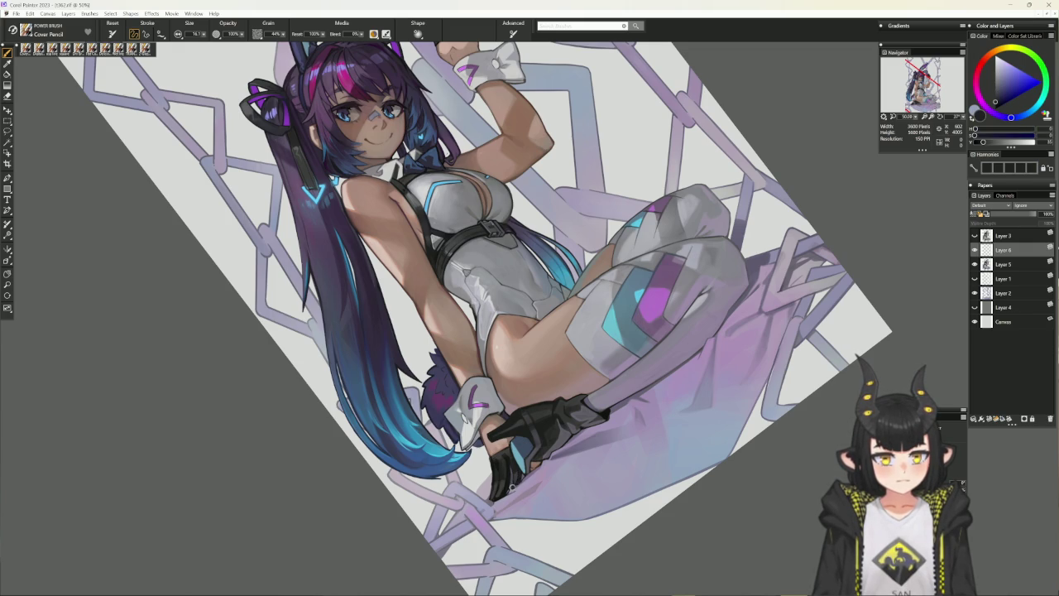
click(535, 442)
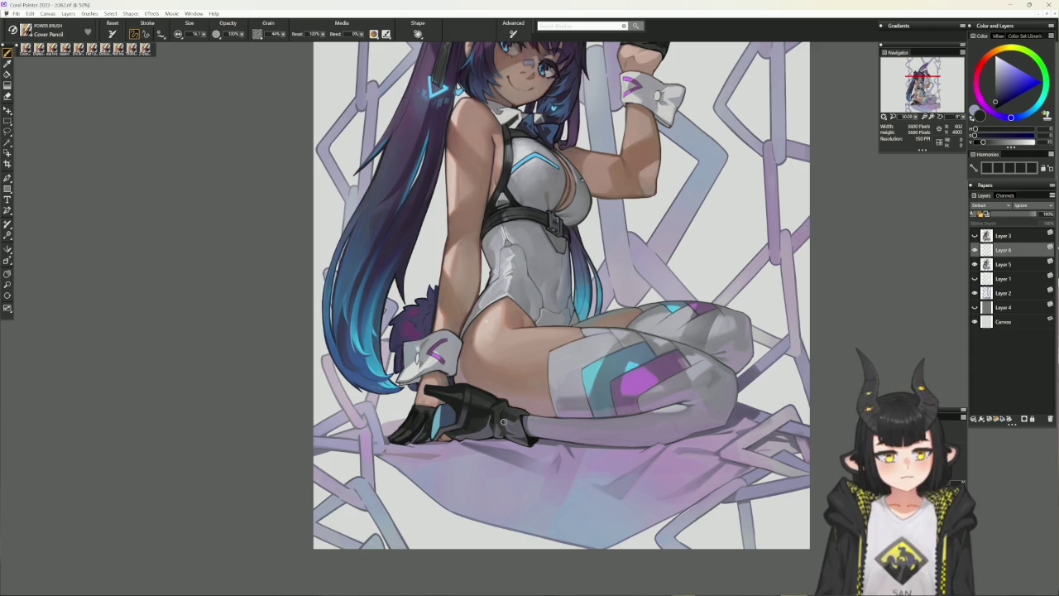
drag(503, 422, 507, 453)
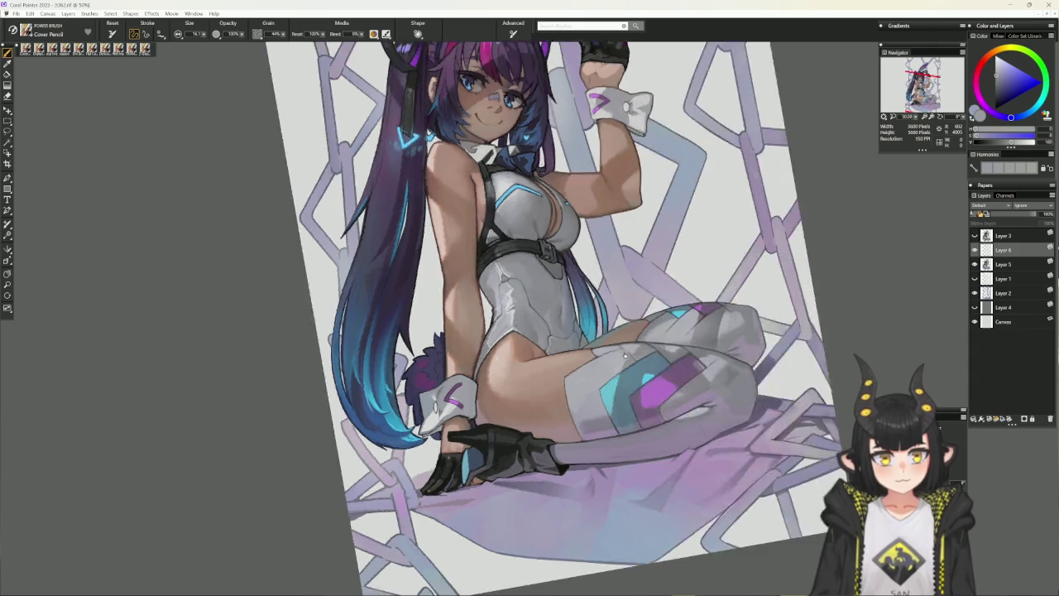
drag(605, 391, 539, 430)
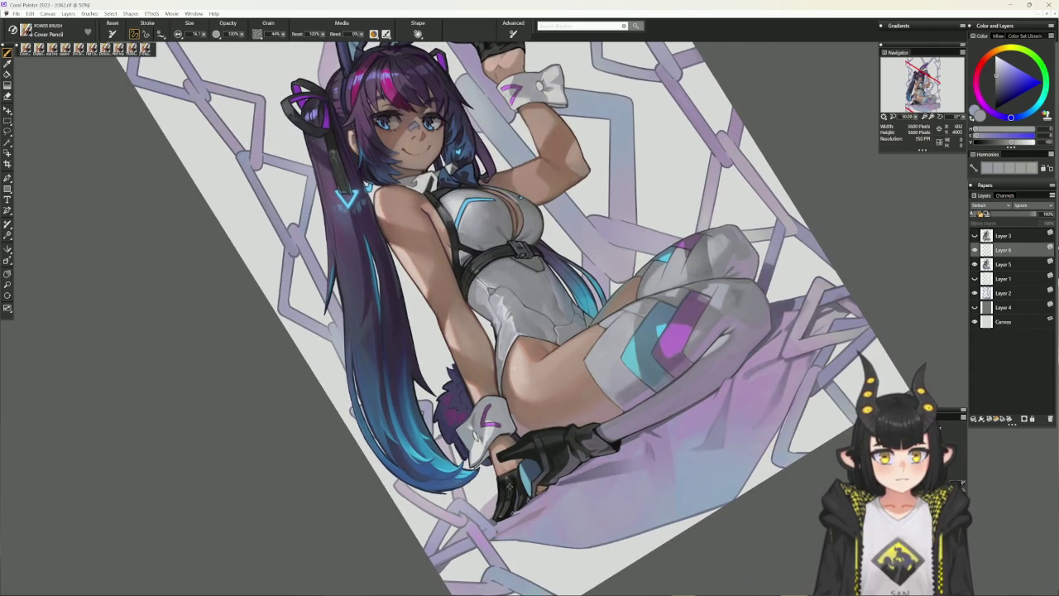
Paint darker skin-tone shadows, then sample glove blue-purple with Delicious Flat Color
alt+click(508, 485)
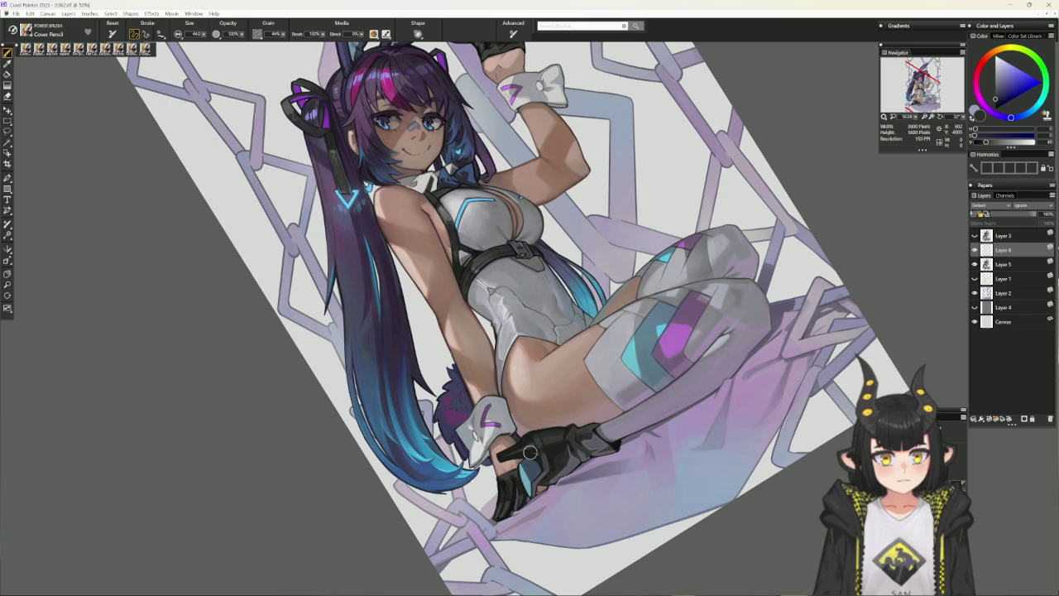
alt+click(513, 486)
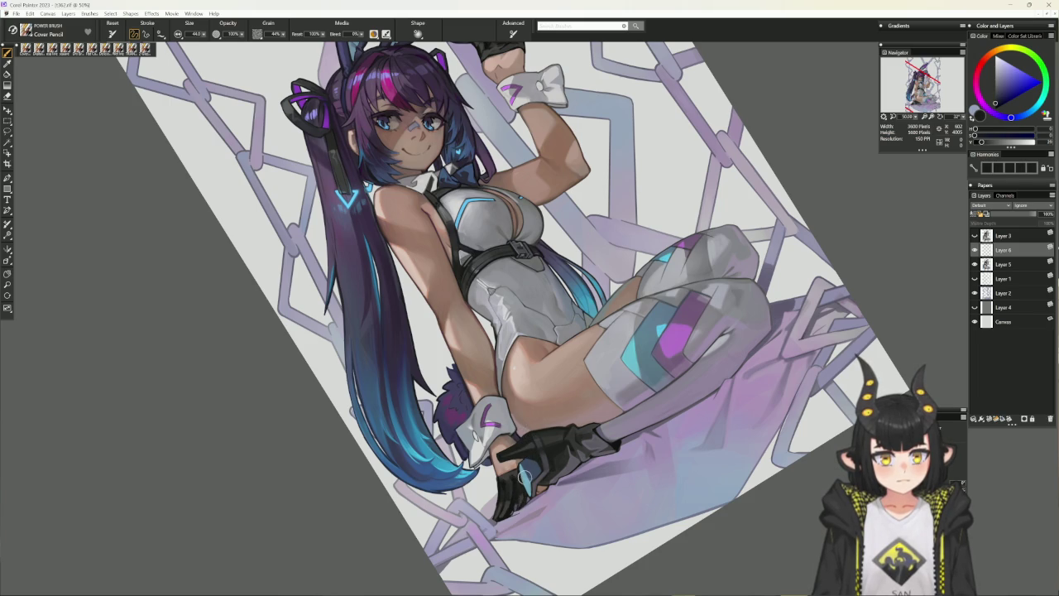
drag(521, 487, 538, 447)
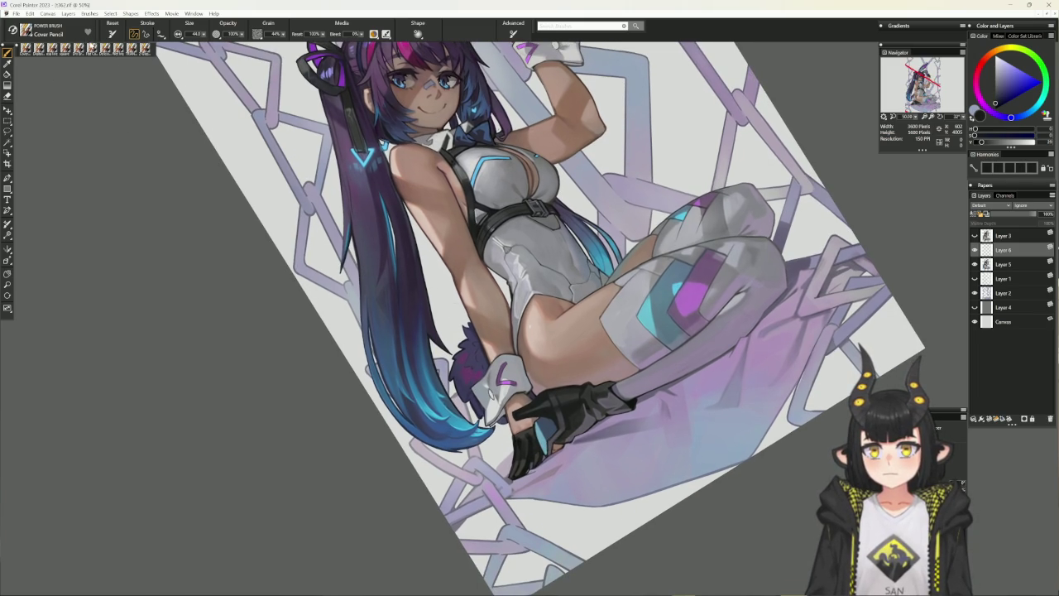
click(116, 48)
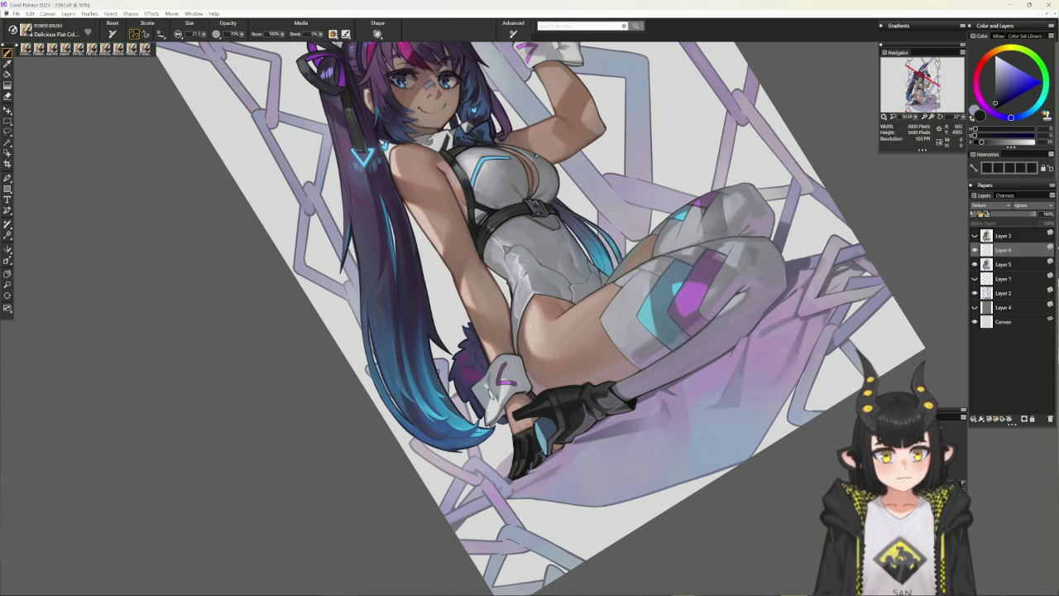
alt+click(534, 446)
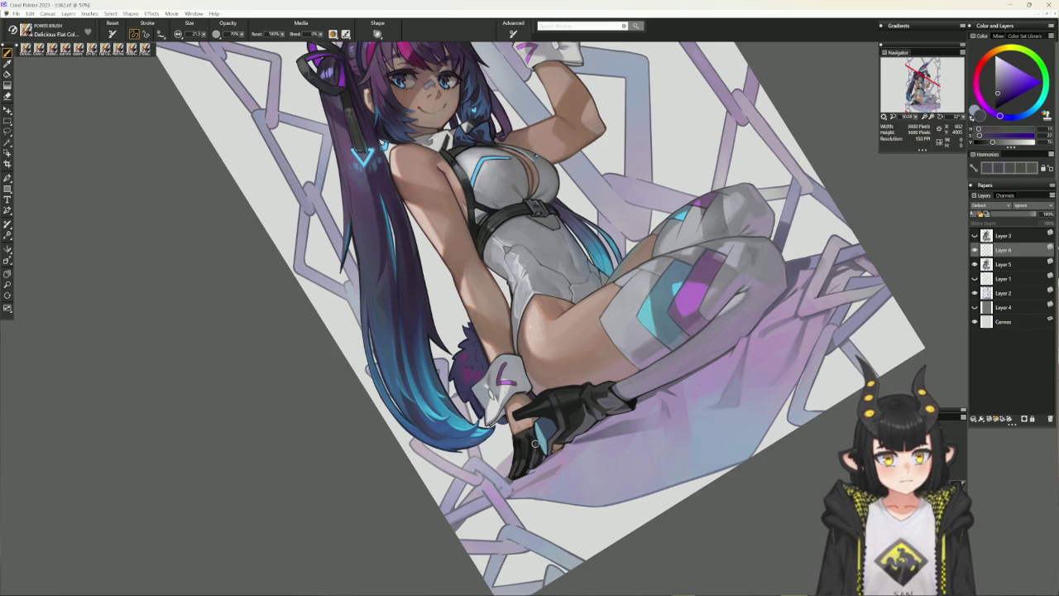
alt+click(535, 439)
alt+click(496, 438)
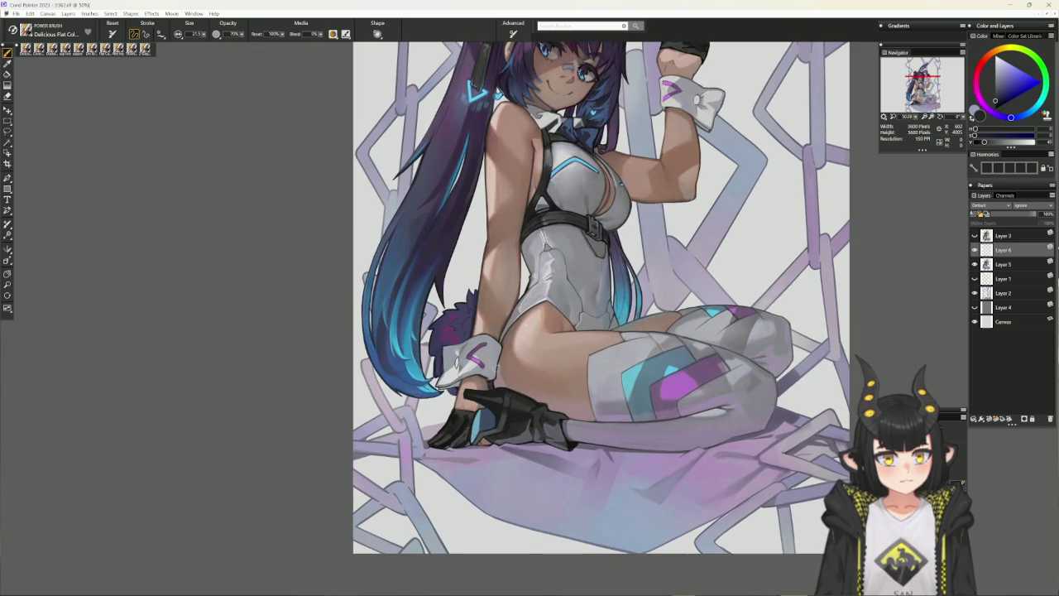
Tilt the canvas 40° and shade glove and cloth in near-black and light purples
alt+click(464, 432)
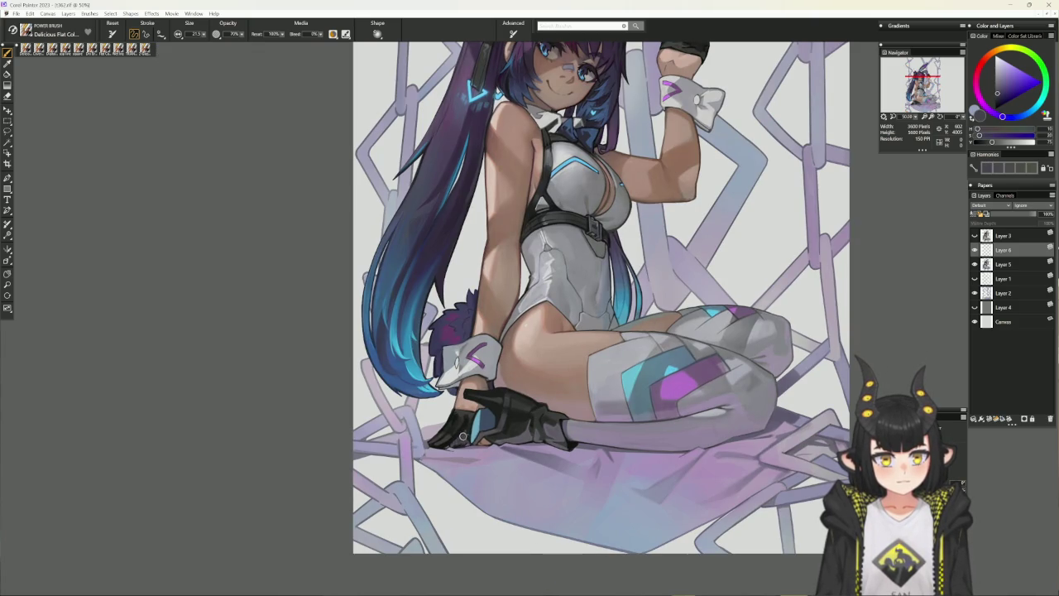
drag(704, 354, 531, 476)
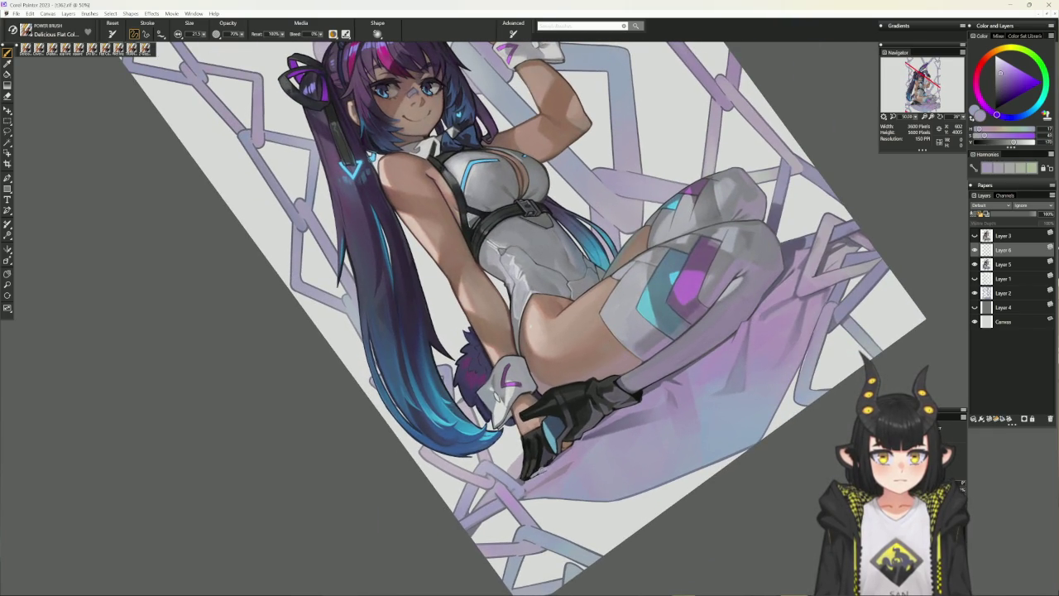
alt+click(541, 450)
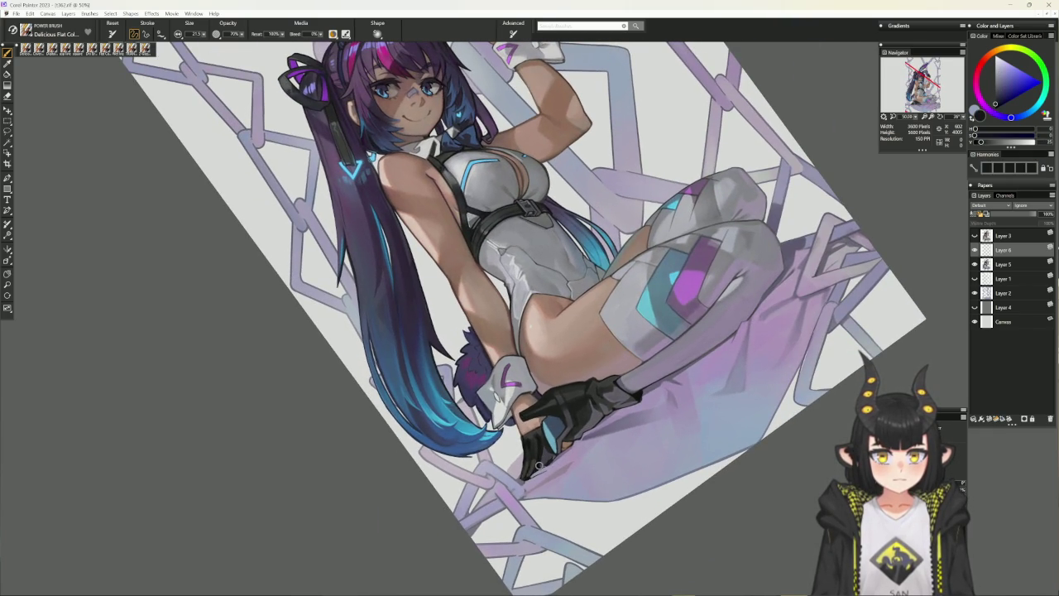
alt+click(539, 466)
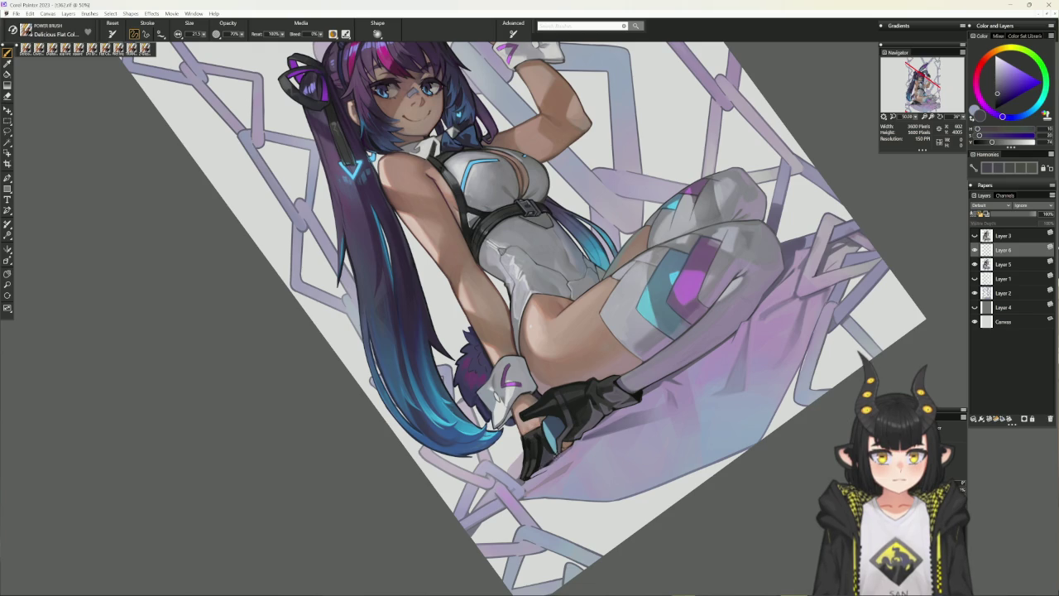
alt+click(557, 454)
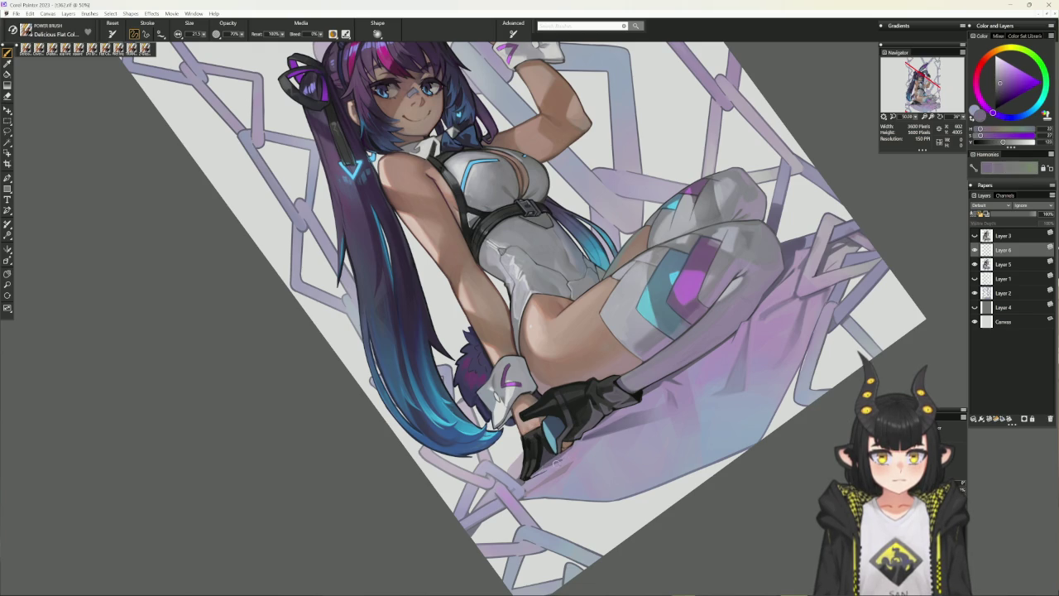
alt+click(537, 472)
alt+click(536, 469)
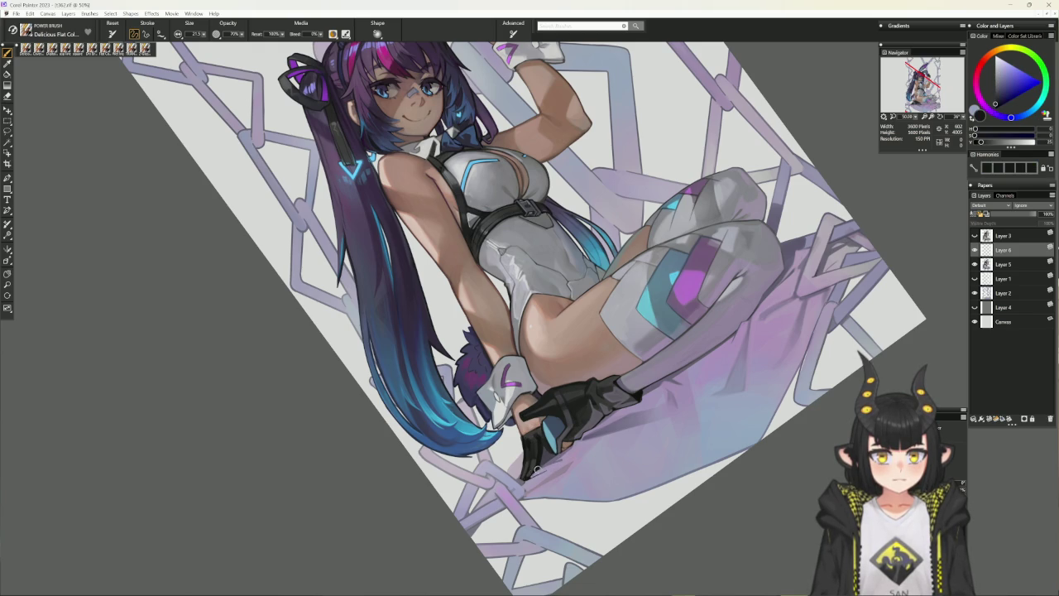
drag(585, 441, 364, 282)
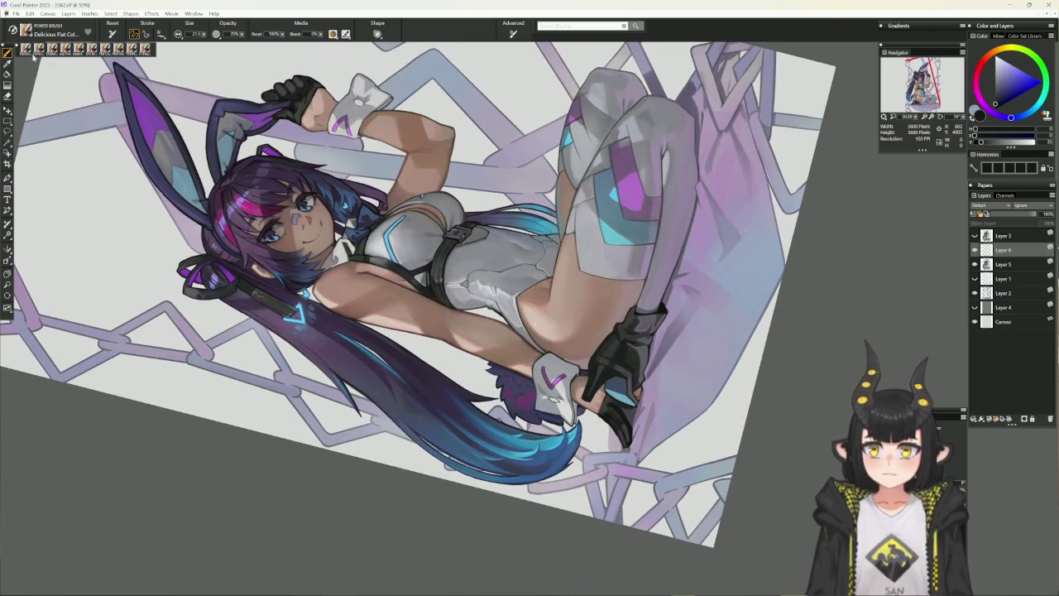
Touch up with the Cover Pencil using sampled greyish and saturated purples
key(b)
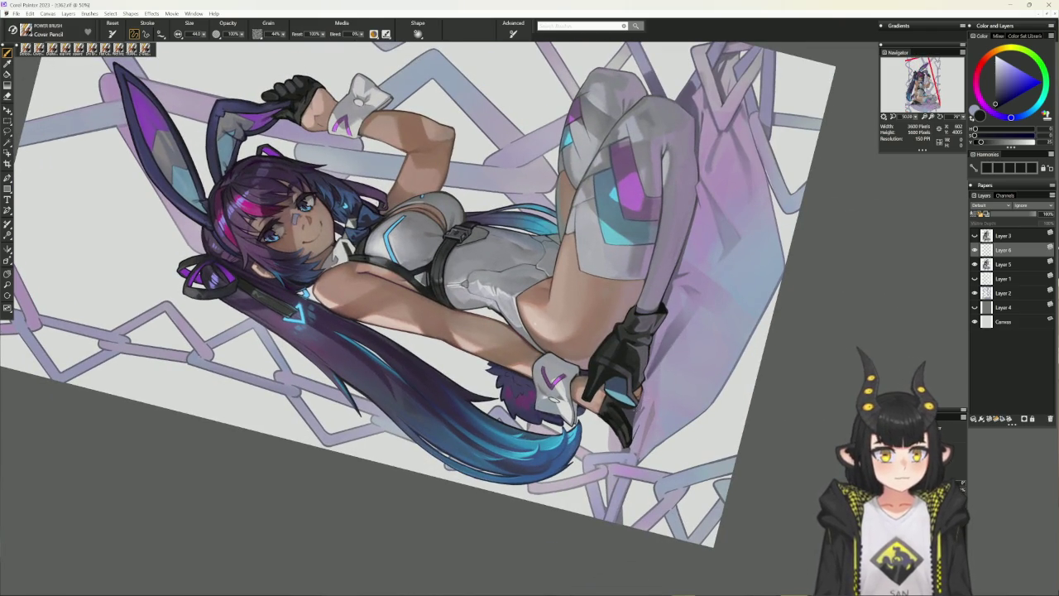
alt+click(658, 376)
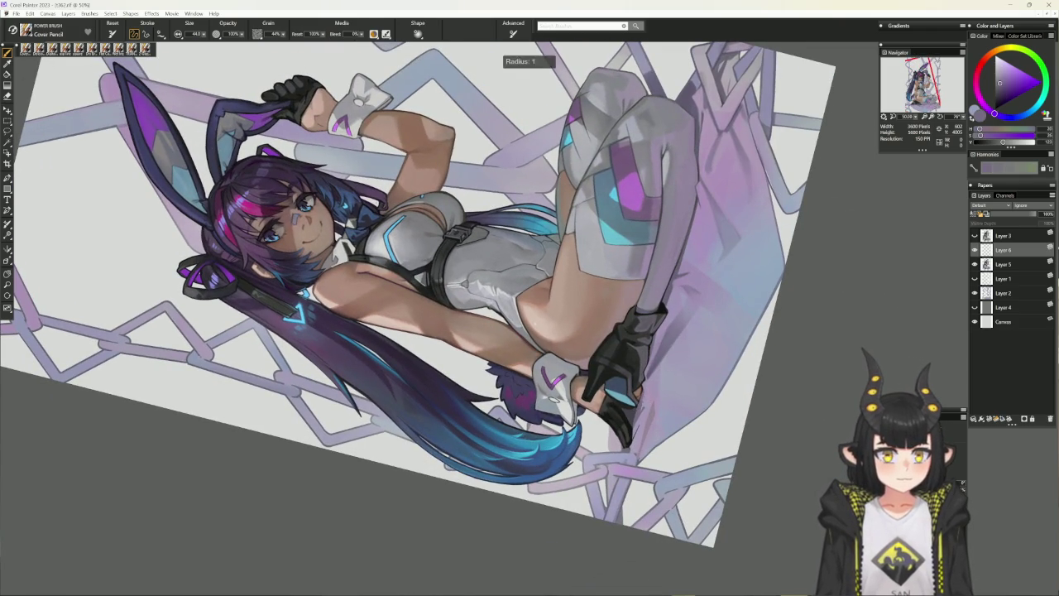
alt+click(649, 400)
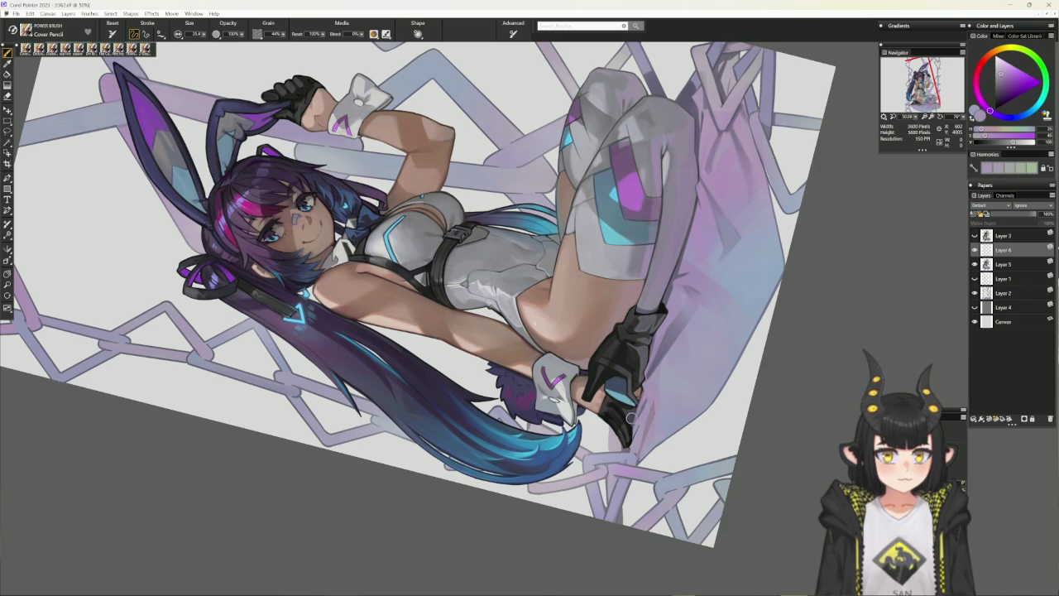
alt+click(626, 409)
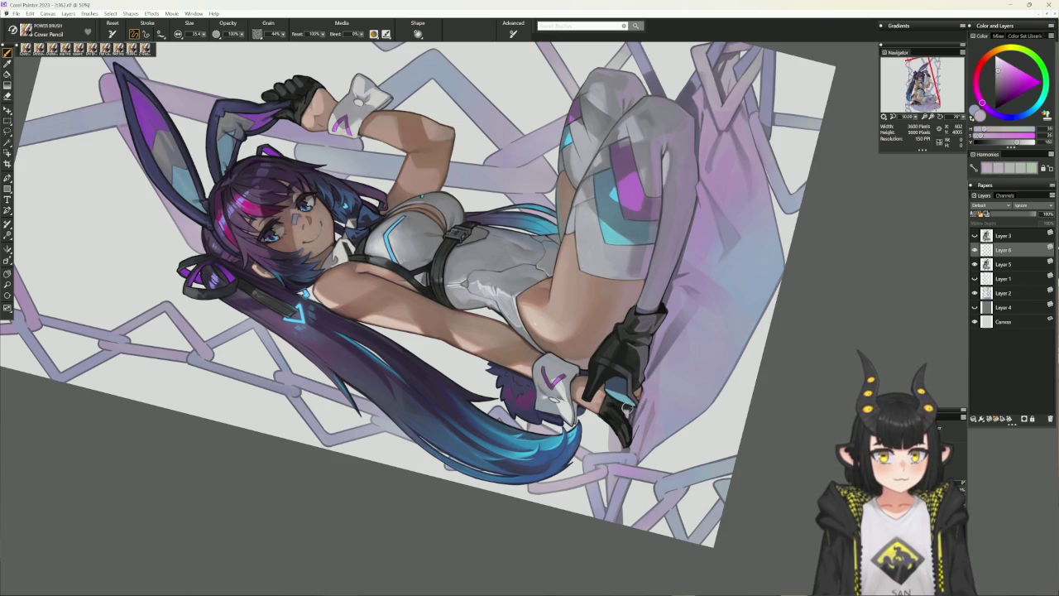
alt+click(627, 409)
drag(684, 342, 579, 248)
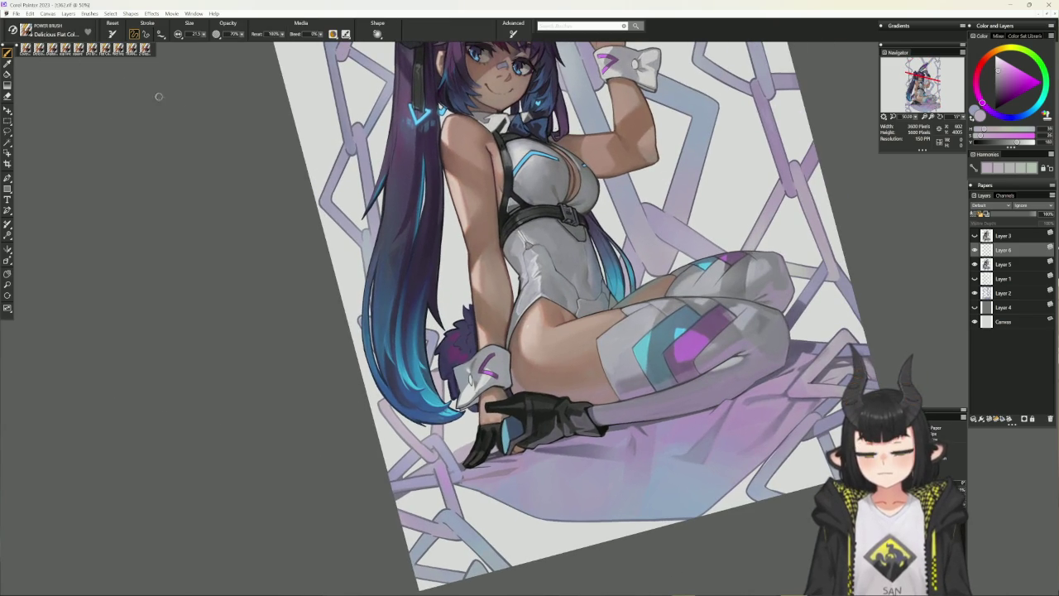
Darken the glove fingertips in pale magenta and dark violet, then make Layer 2 active
alt+click(495, 444)
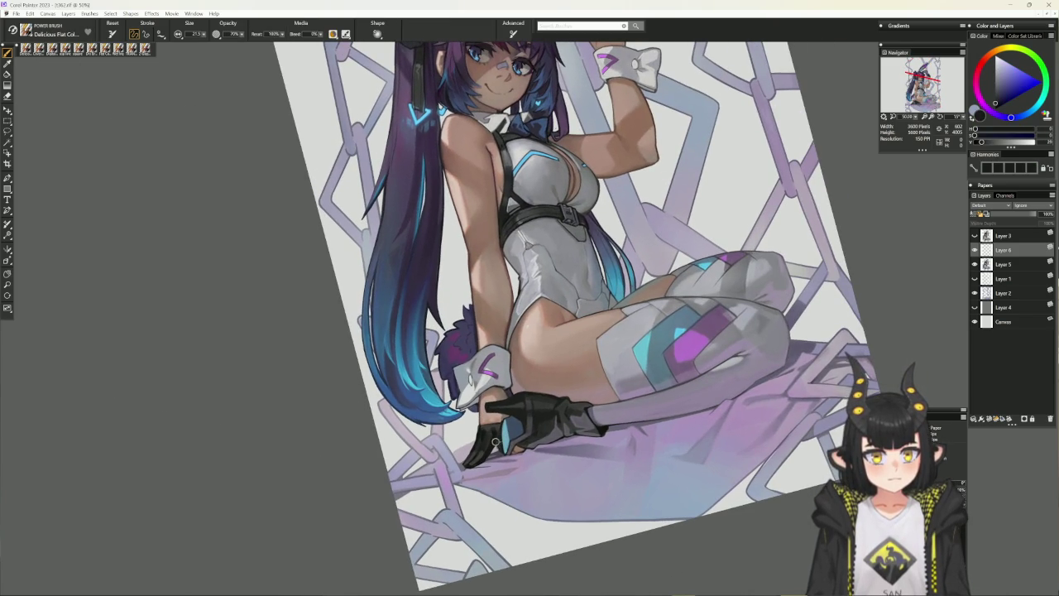
click(506, 423)
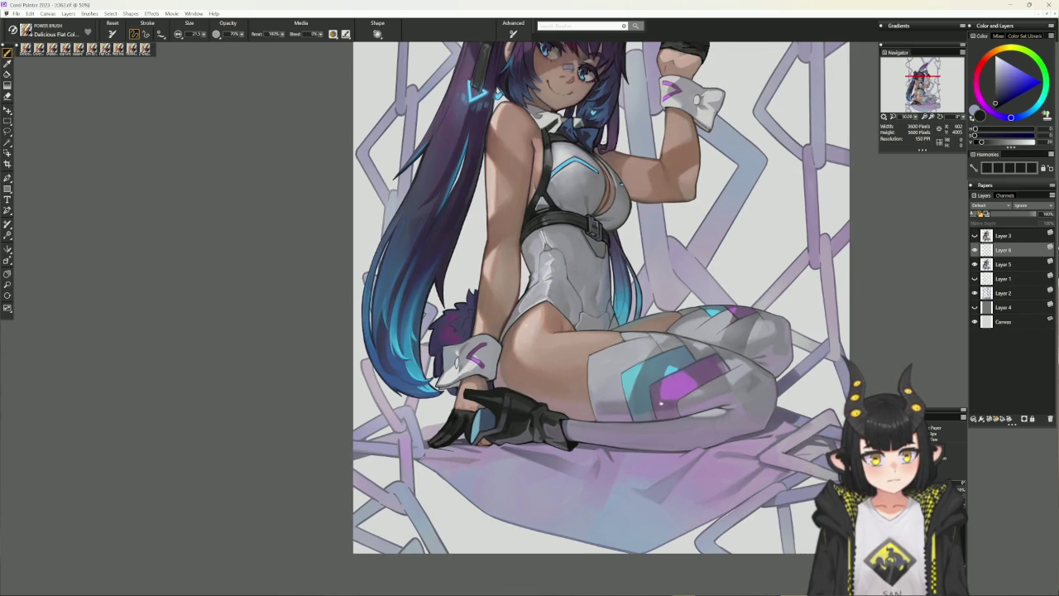
drag(661, 403, 546, 477)
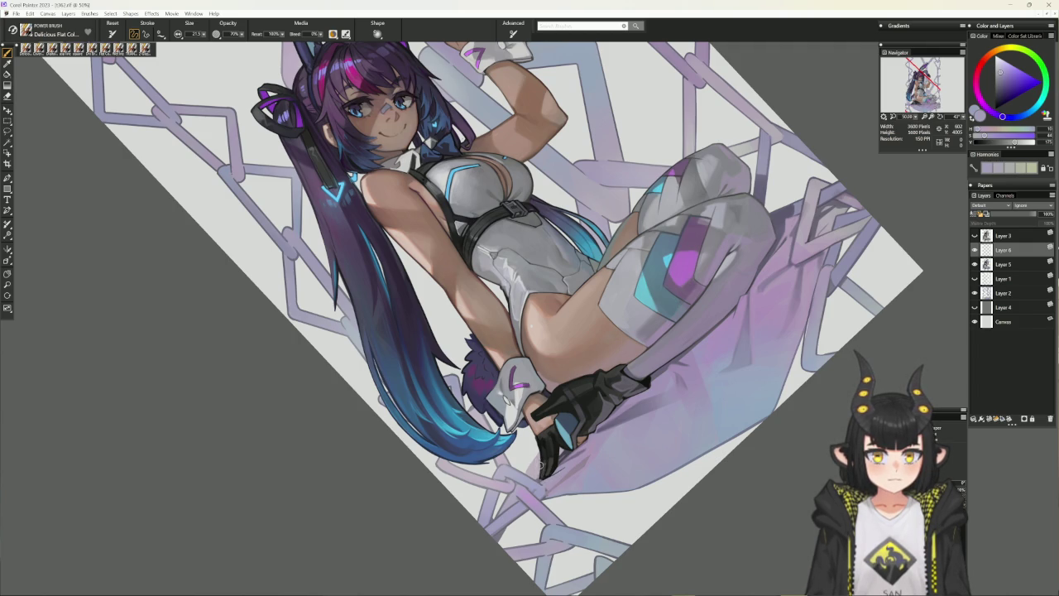
alt+click(539, 460)
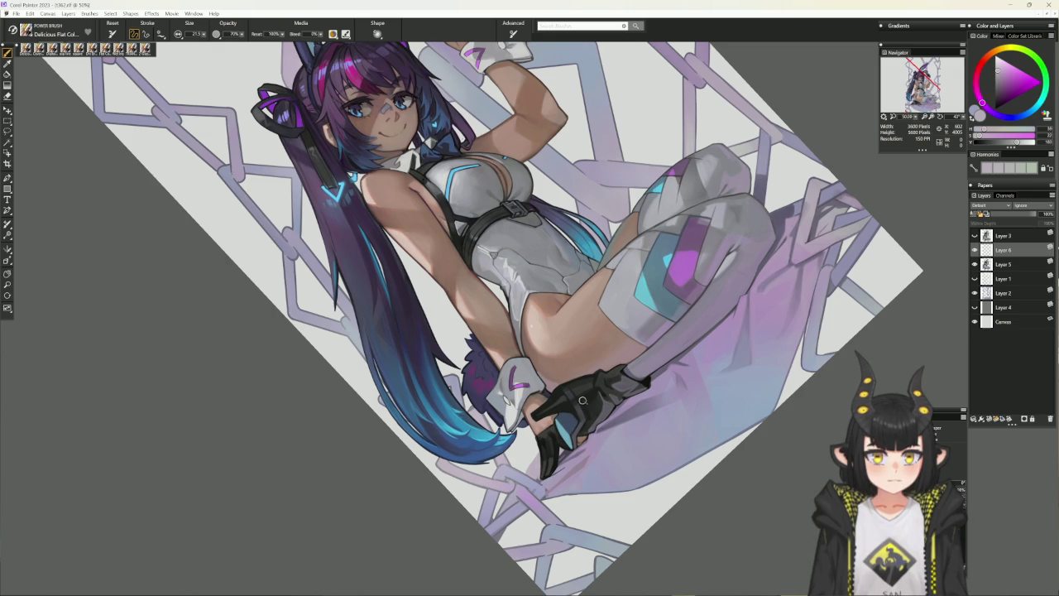
alt+click(543, 471)
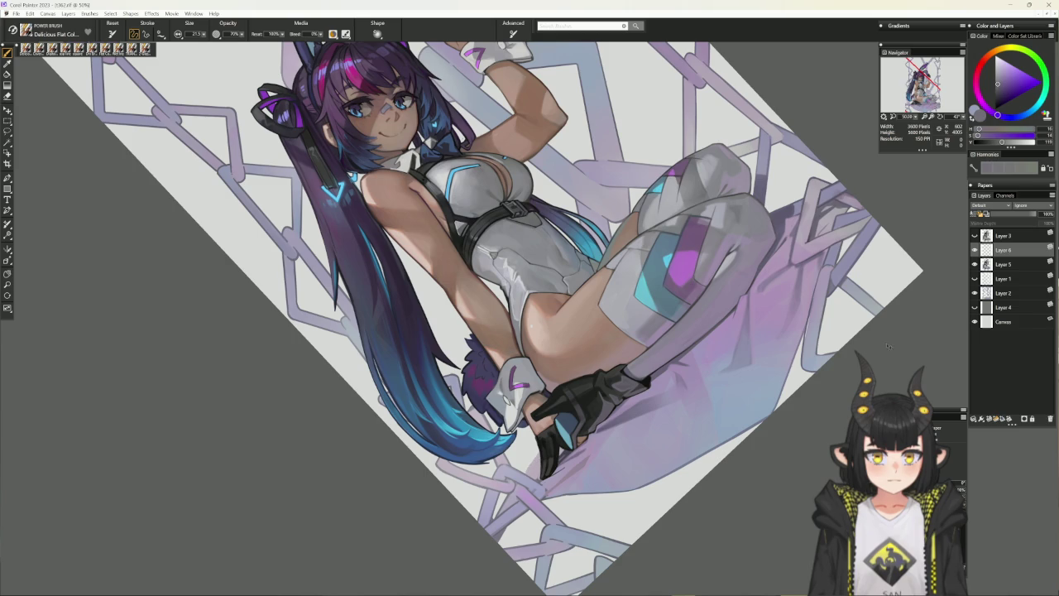
click(1003, 292)
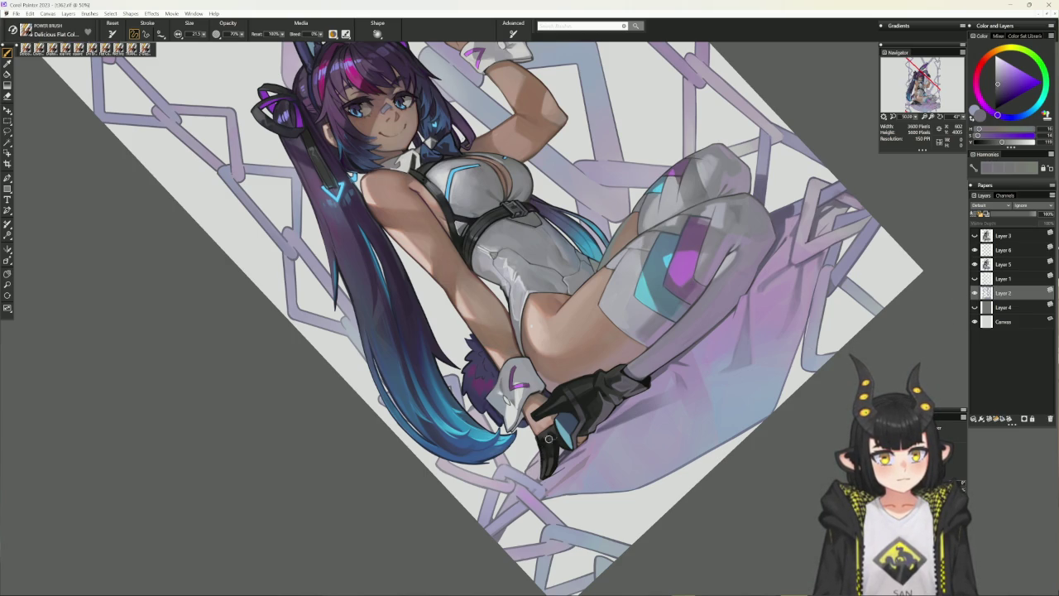
alt+click(586, 423)
drag(537, 499, 481, 490)
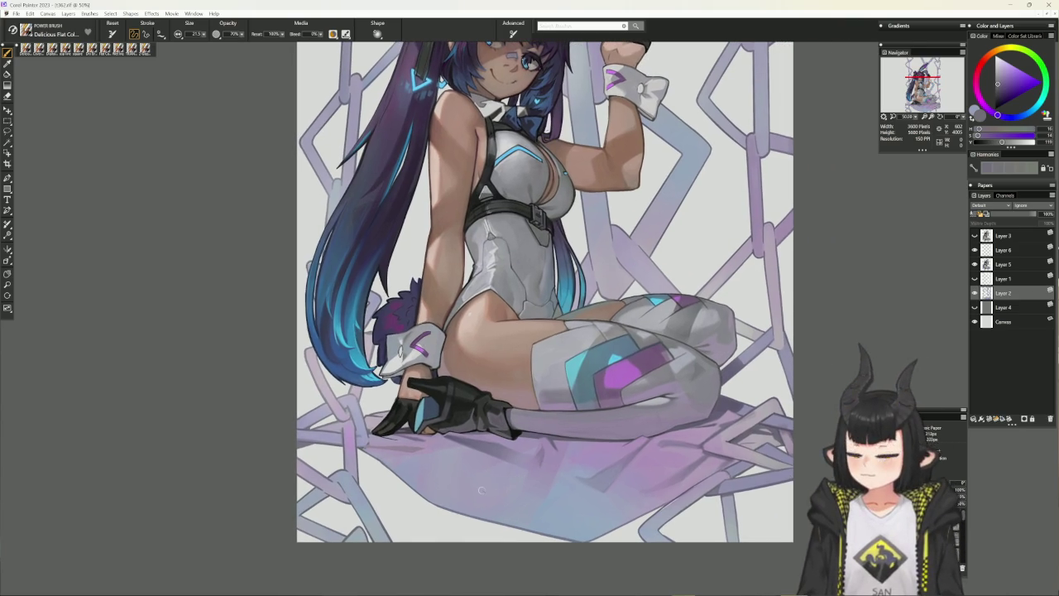
drag(767, 451, 707, 439)
alt+click(634, 477)
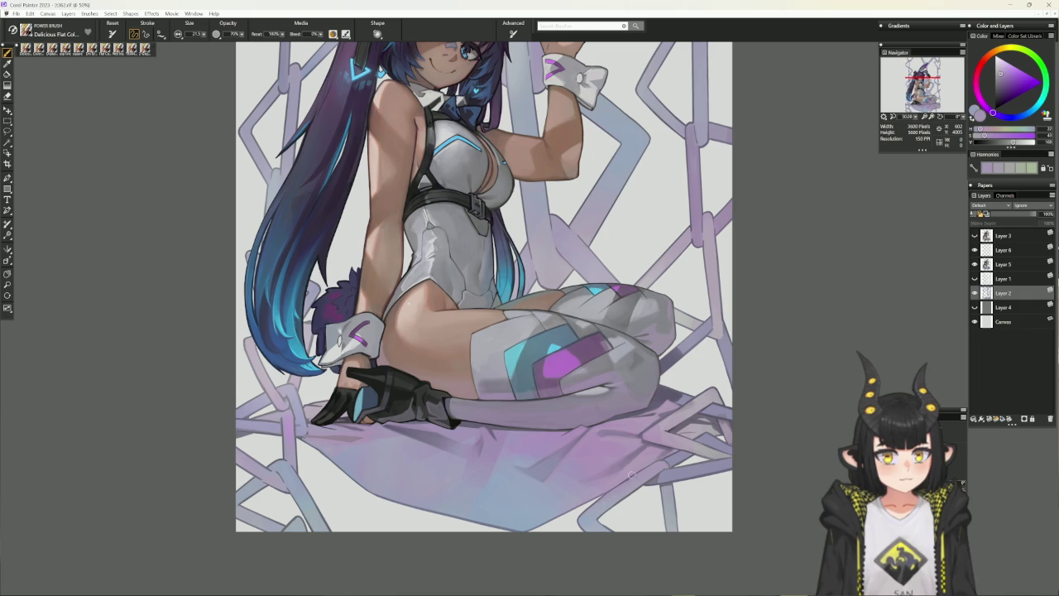
alt+click(624, 480)
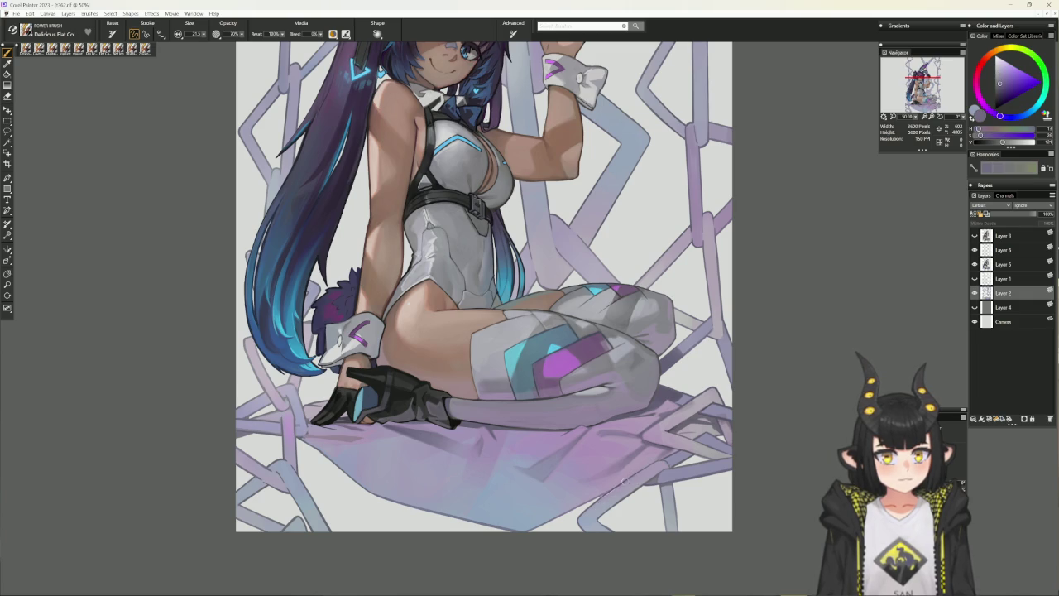
alt+click(631, 479)
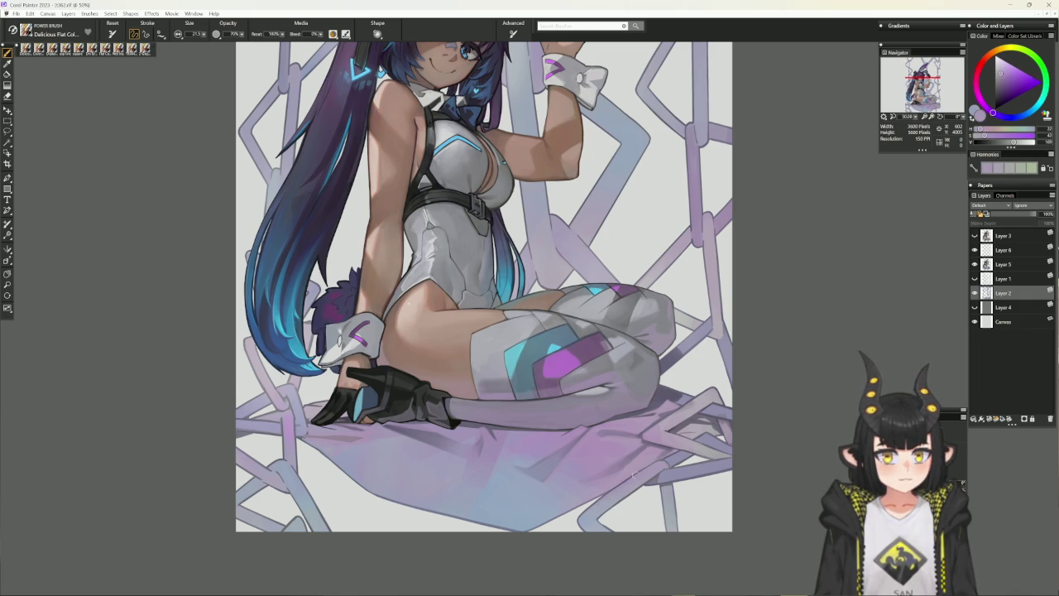
Add Layer 7 above Layer 4 and pick a dark muted purple colour
key(ctrl+shift+d)
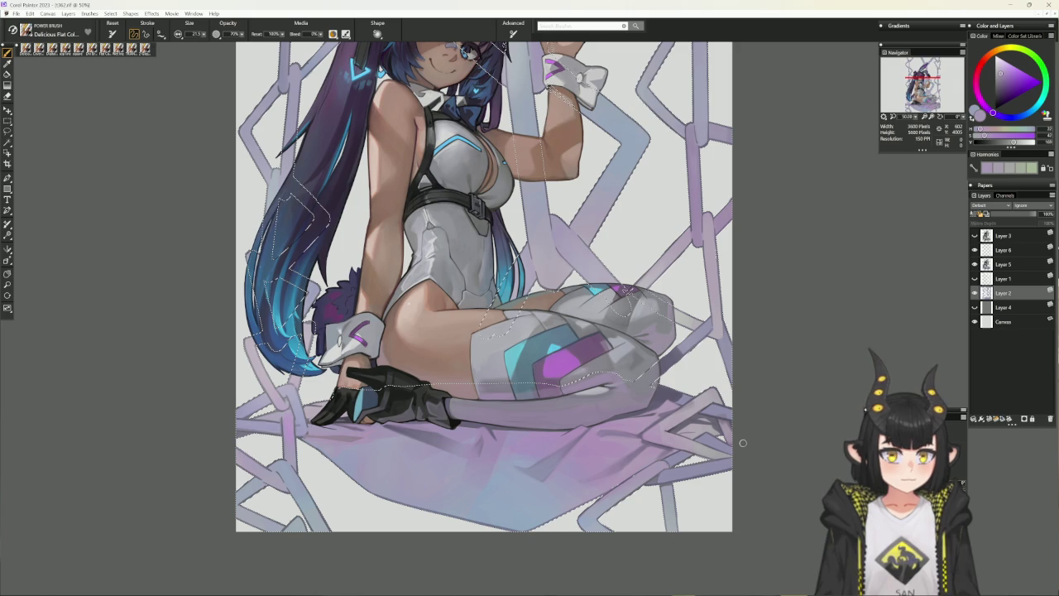
key(ctrl+d)
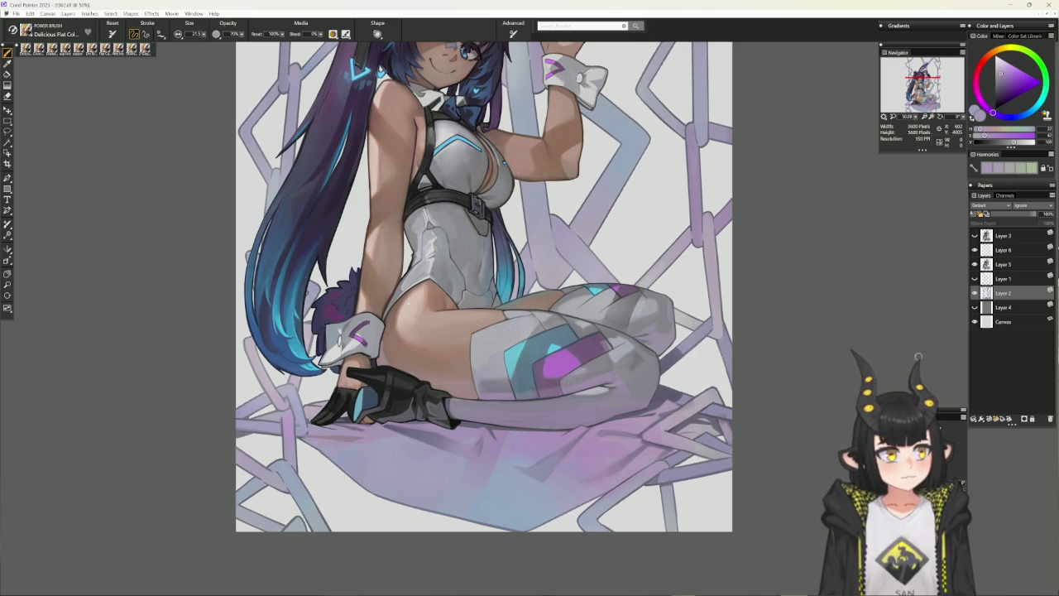
click(998, 309)
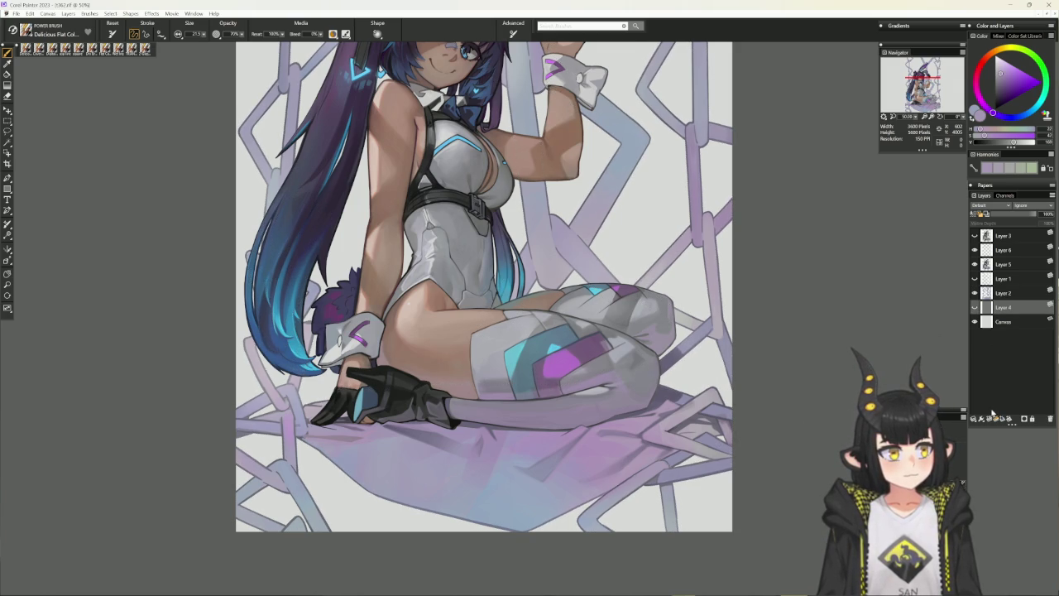
click(990, 420)
key(ctrl+shift+d)
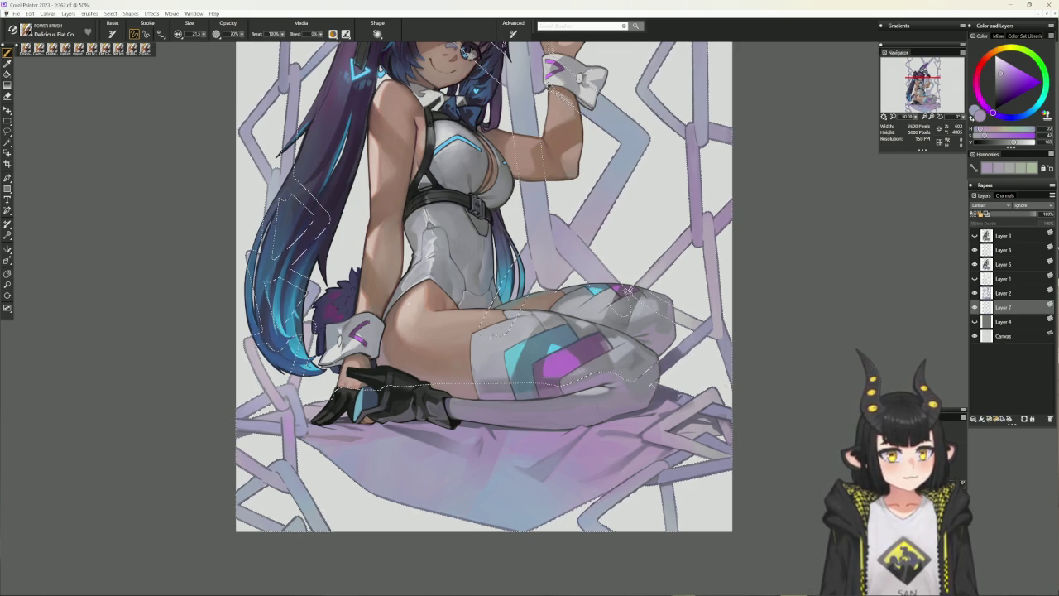
alt+click(617, 490)
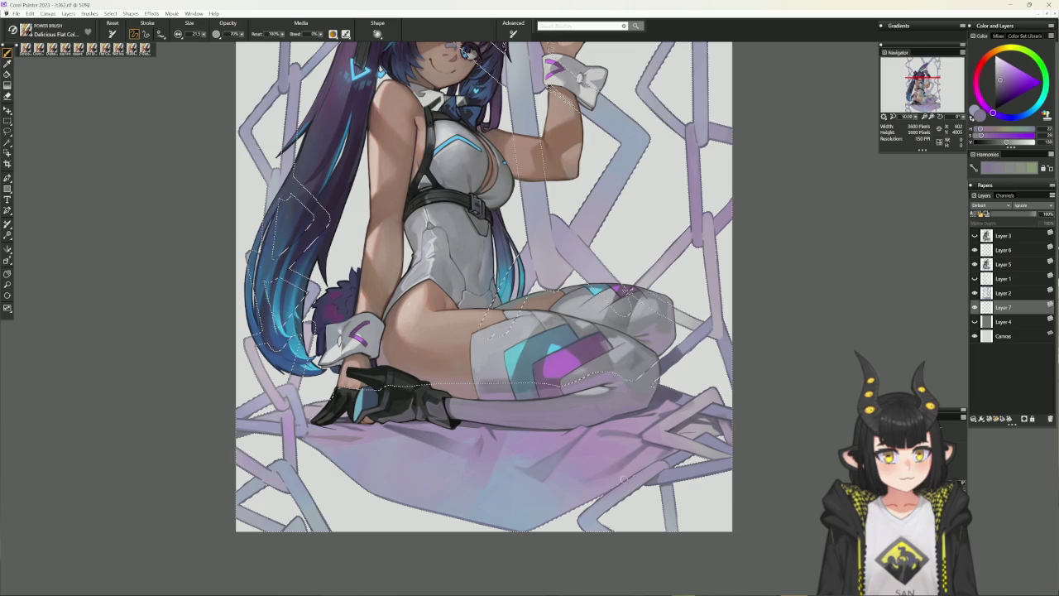
key(ctrl+d)
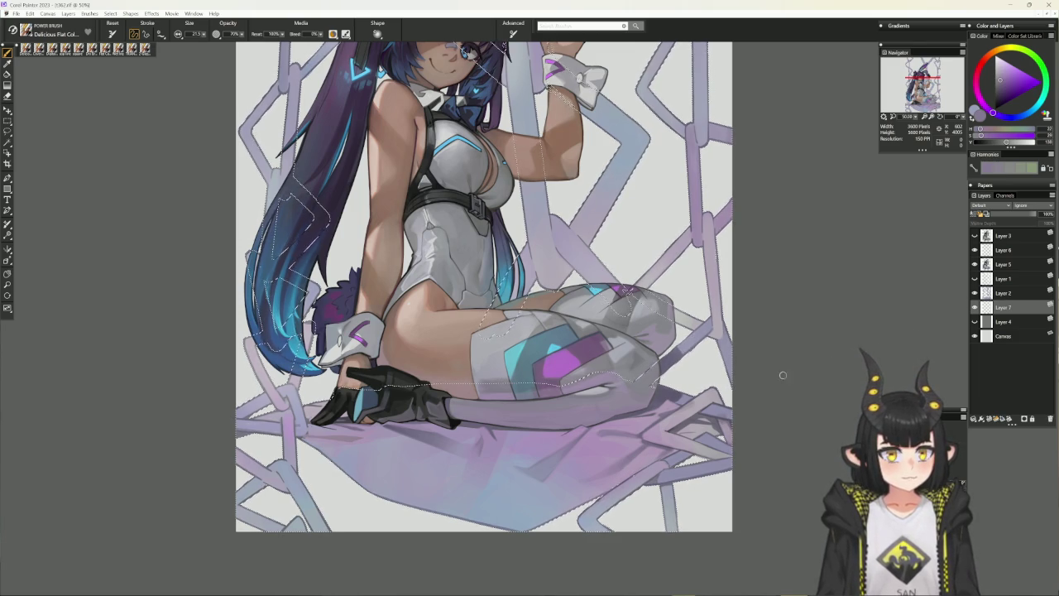
key(ctrl+z)
scroll(743, 420, up, 1)
scroll(743, 419, up, 2)
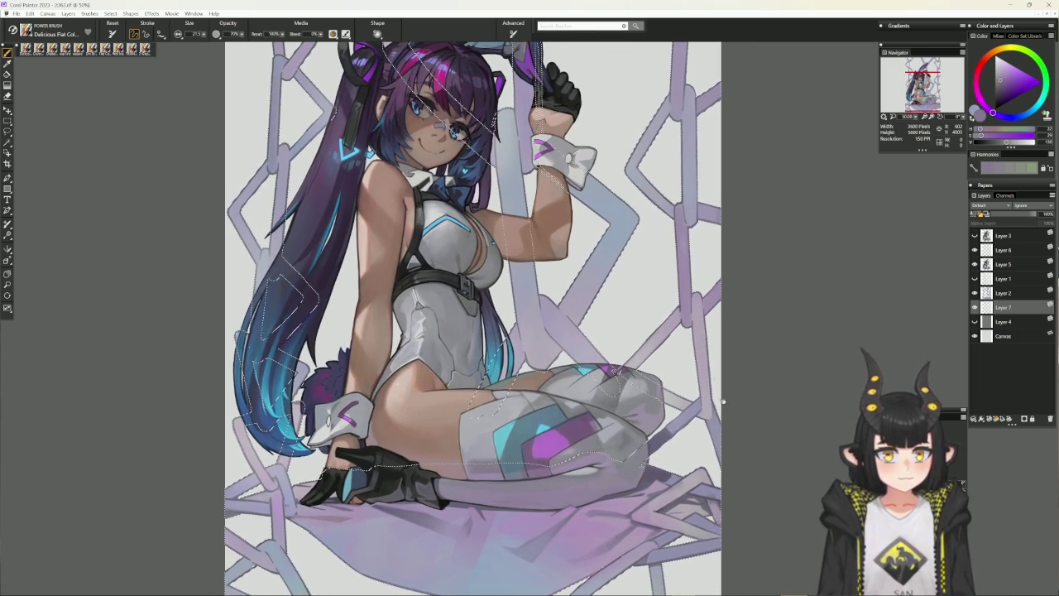
Pan up to show the girl's head and the tops of her bunny ears
drag(720, 346, 704, 385)
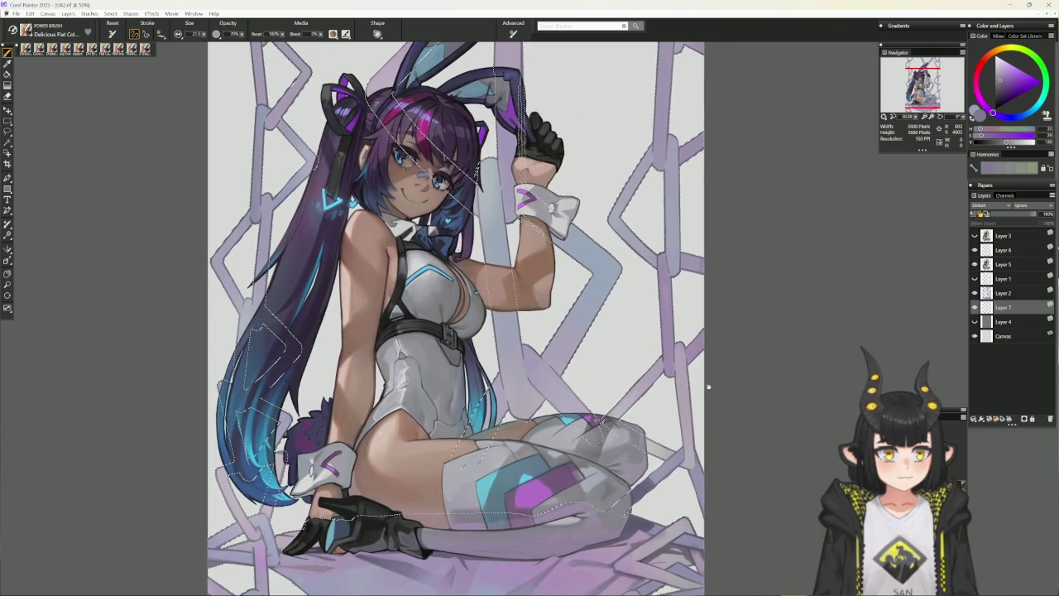
key(ctrl+d)
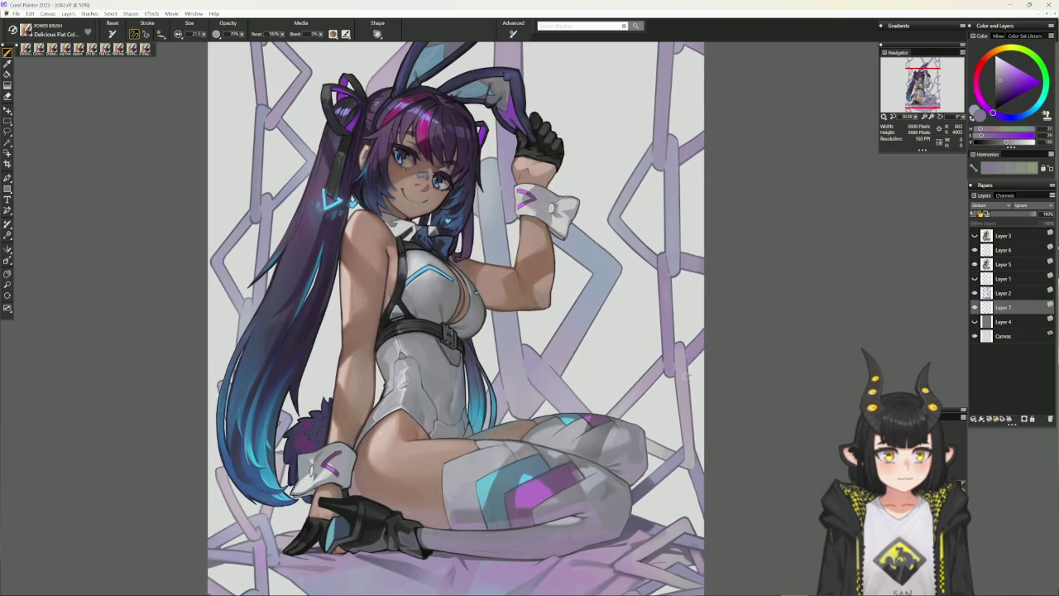
drag(692, 389, 680, 439)
key(ctrl+shift+d)
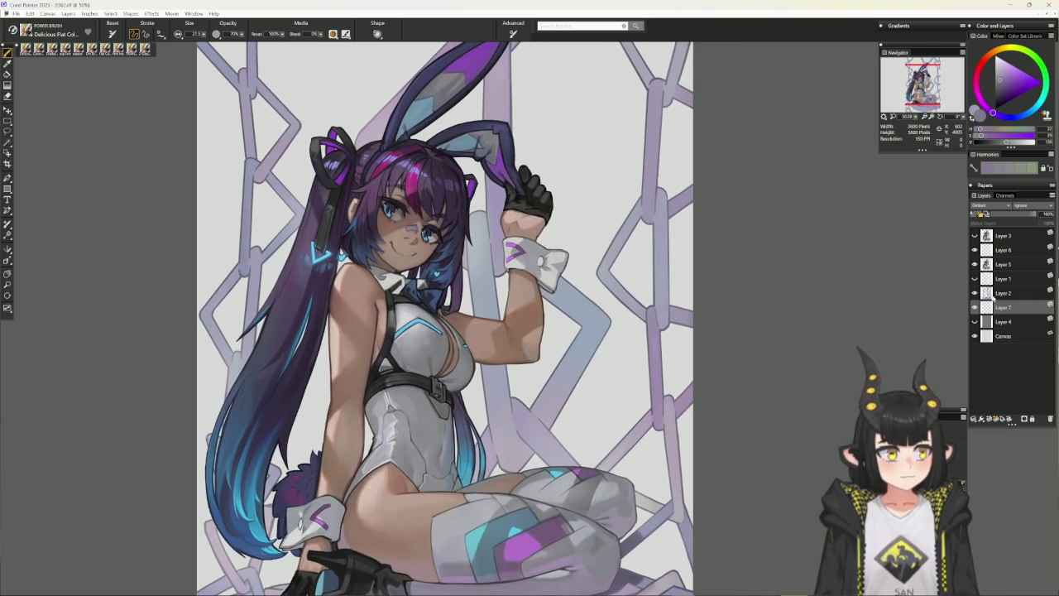
drag(714, 347, 697, 463)
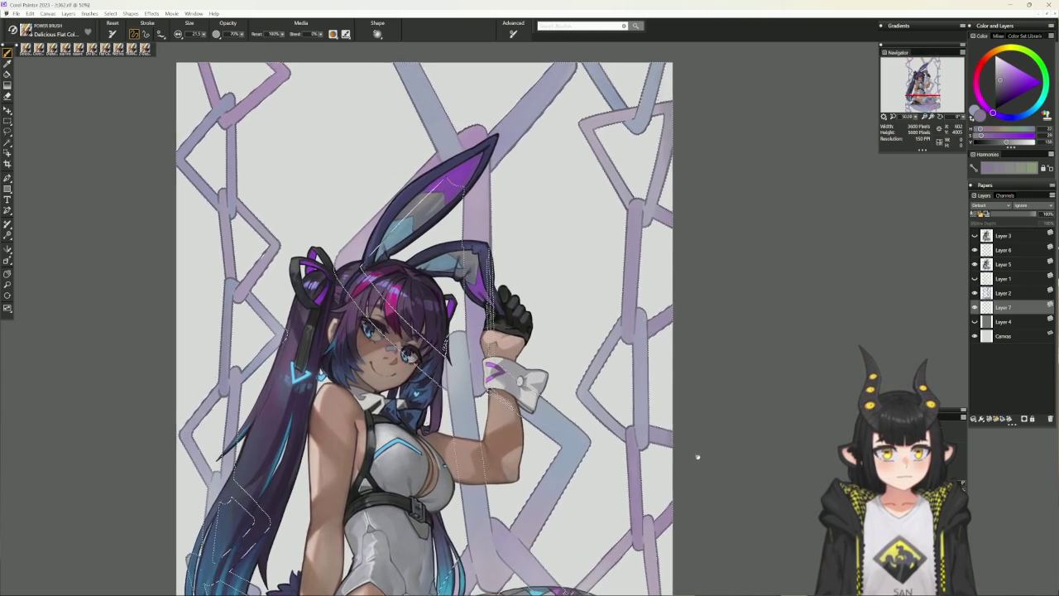
key(ctrl+d)
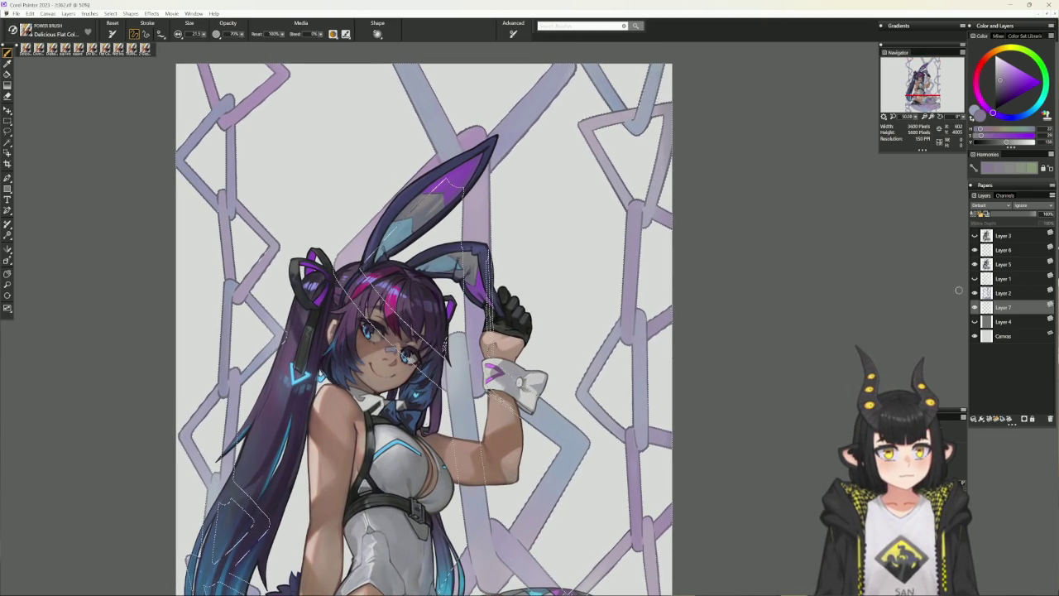
Check Layer 4 visibility, return to the brush, and recentre and zoom out on the figure
key(n)
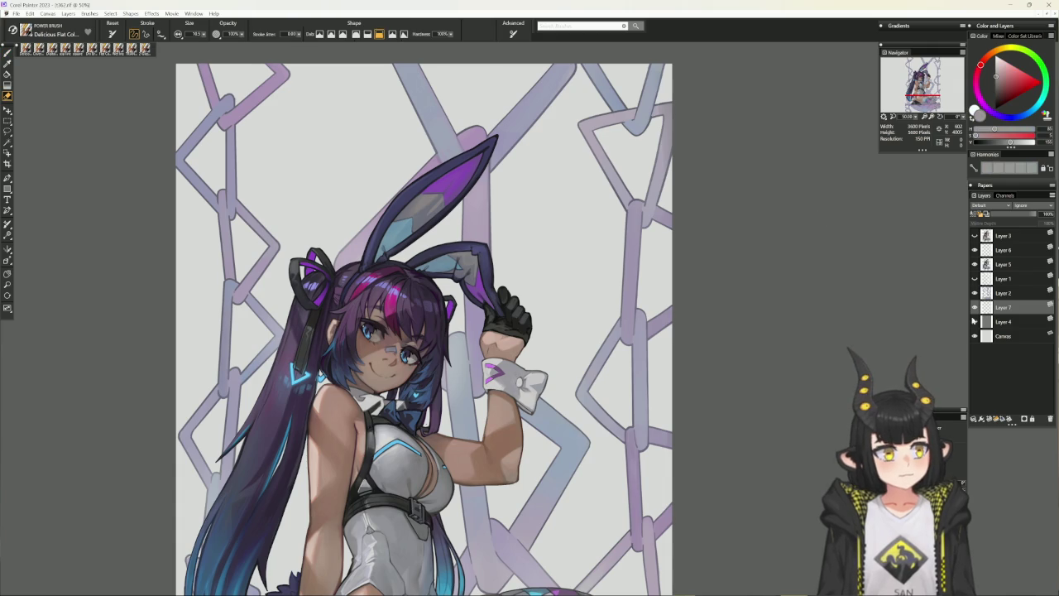
click(974, 321)
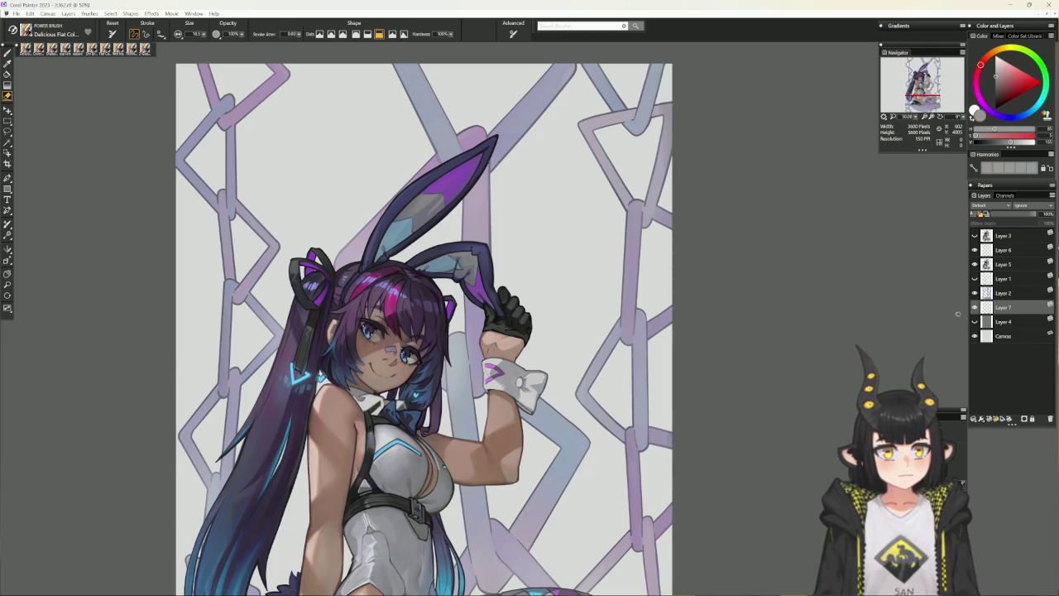
key(b)
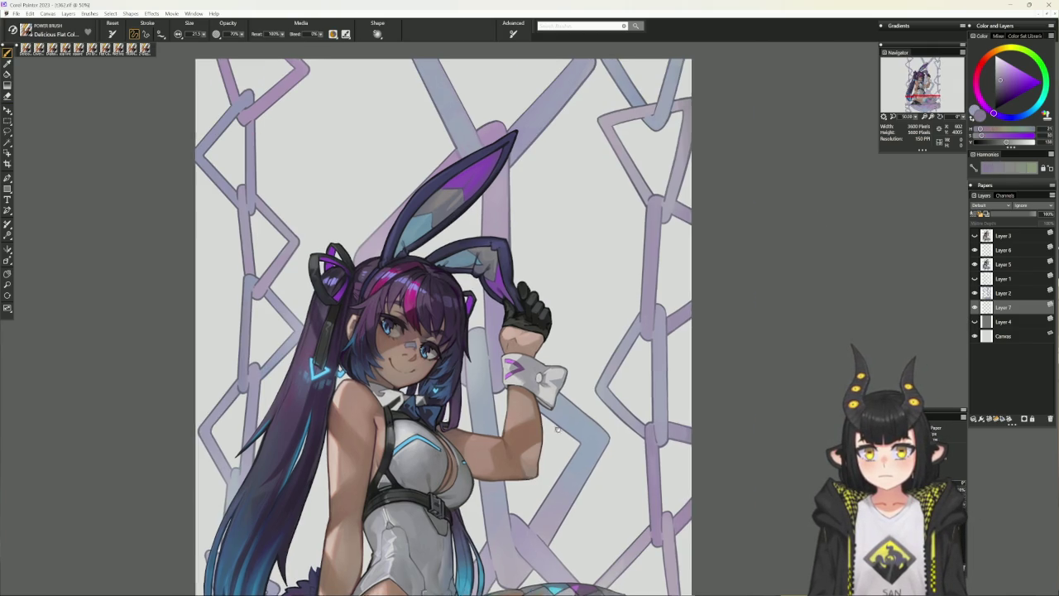
drag(388, 528, 539, 511)
key(ctrl+shift+d)
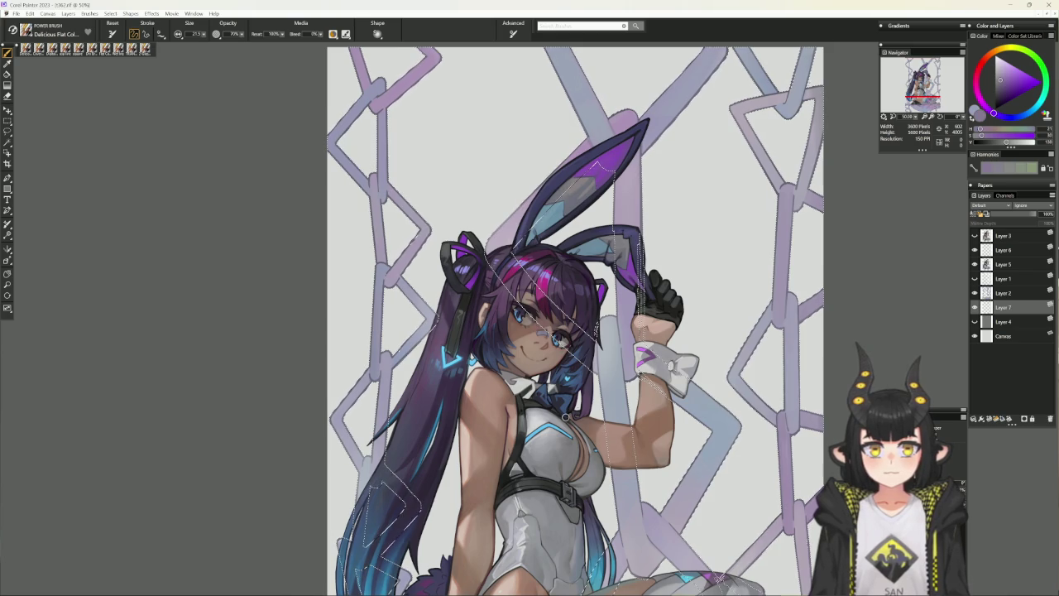
key(ctrl+d)
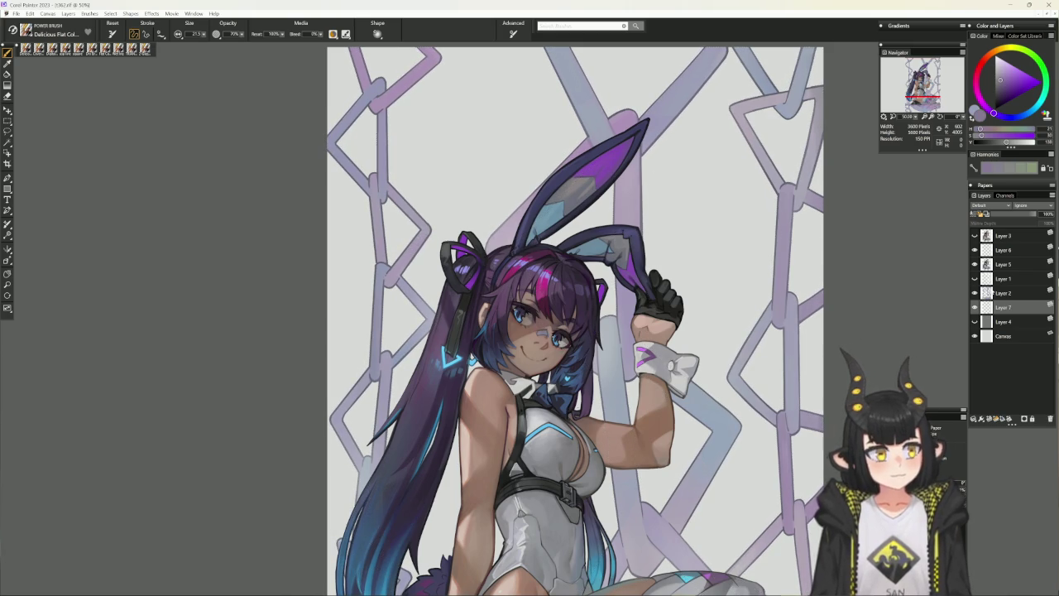
key(ctrl+shift+d)
scroll(579, 330, down, 1)
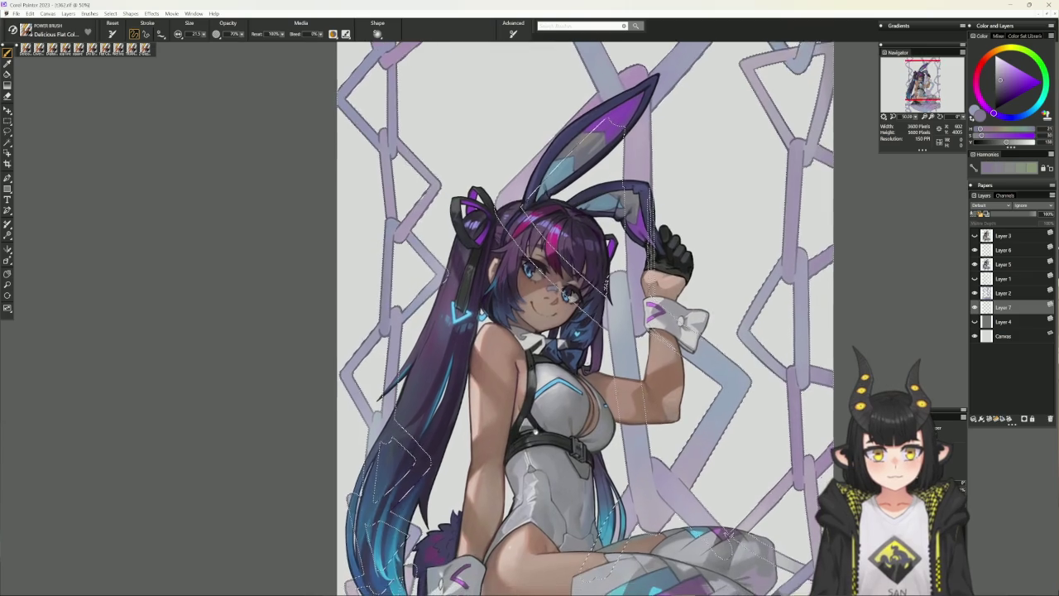
scroll(579, 331, down, 1)
scroll(579, 331, down, 1)
scroll(579, 331, down, 1)
scroll(579, 331, down, 1)
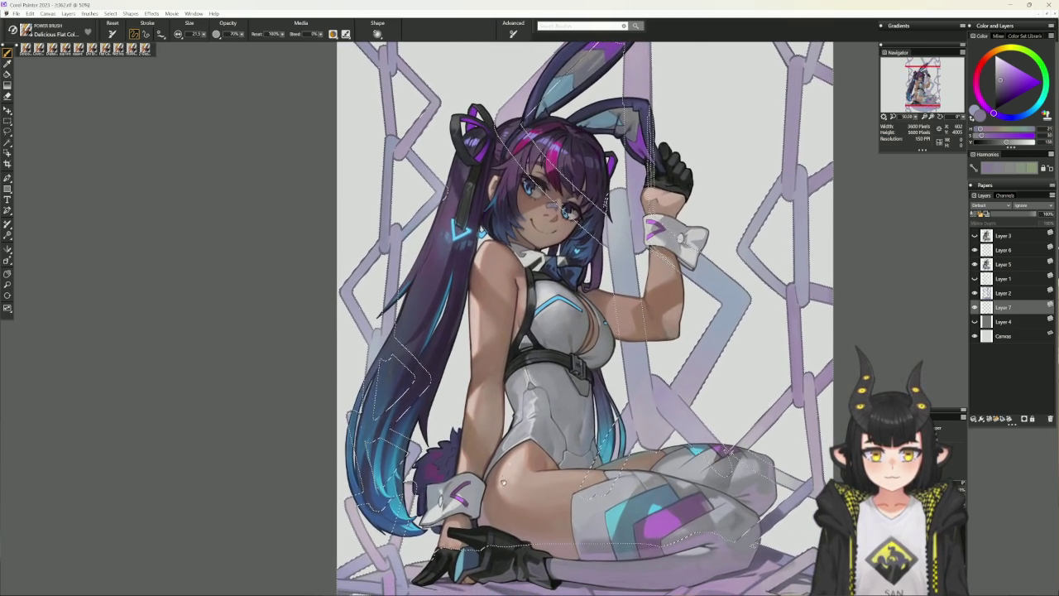
scroll(579, 330, down, 1)
scroll(494, 494, down, 1)
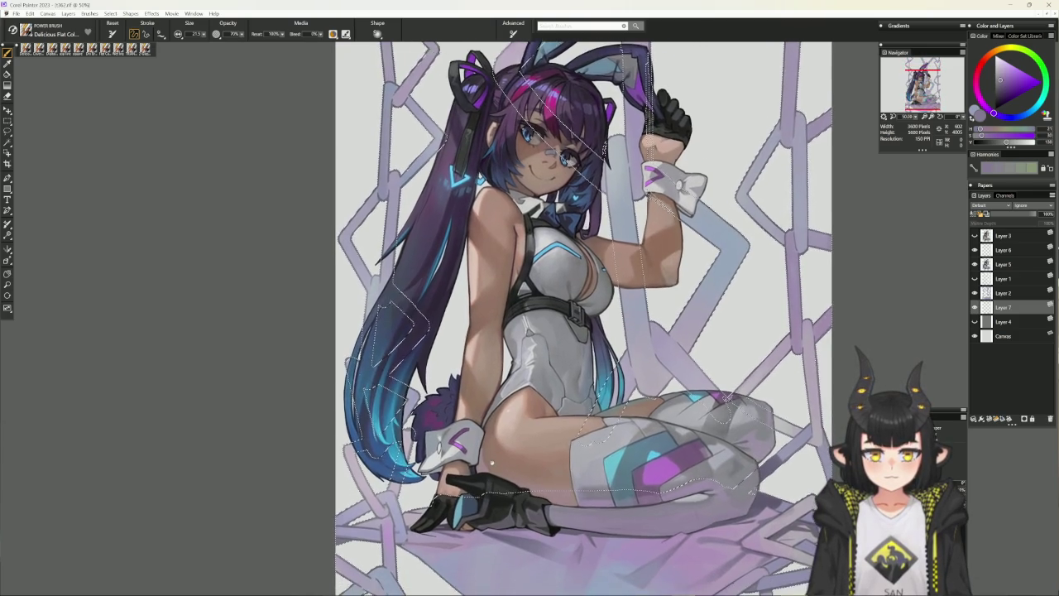
scroll(494, 495, down, 1)
scroll(489, 452, down, 2)
scroll(489, 452, down, 1)
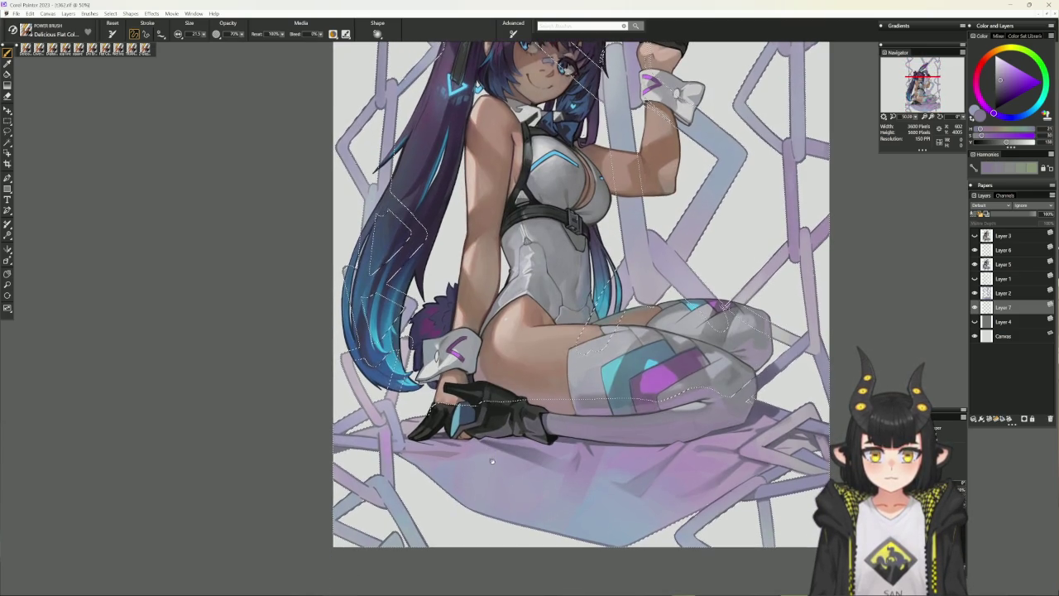
key(ctrl+d)
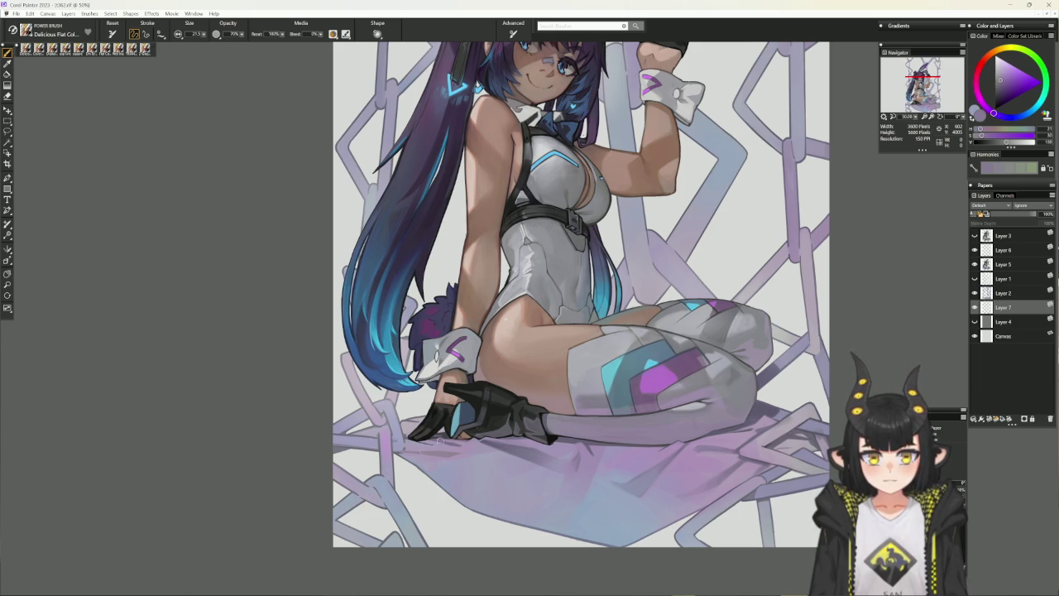
Merge Layer 2 into Layer 7, pick light greyish lavender and reframe the head and ears
key(ctrl+e)
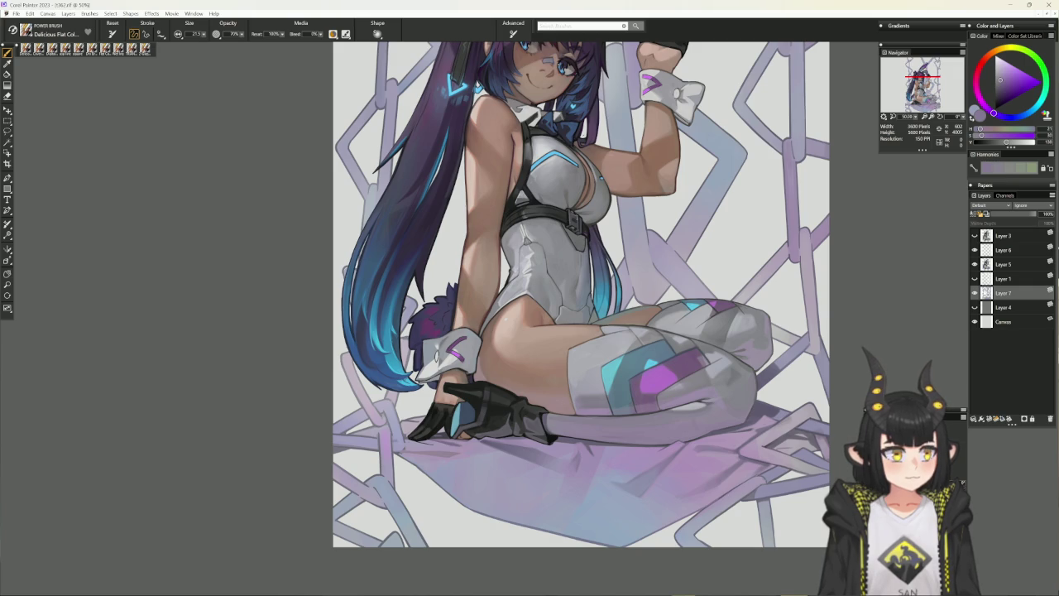
alt+click(704, 503)
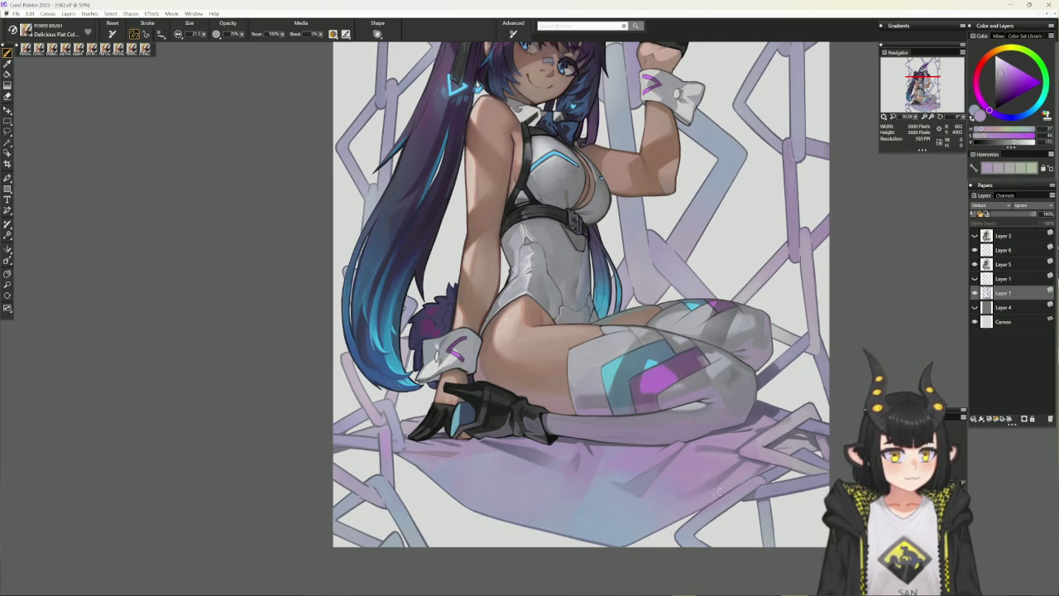
key(ctrl+shift+d)
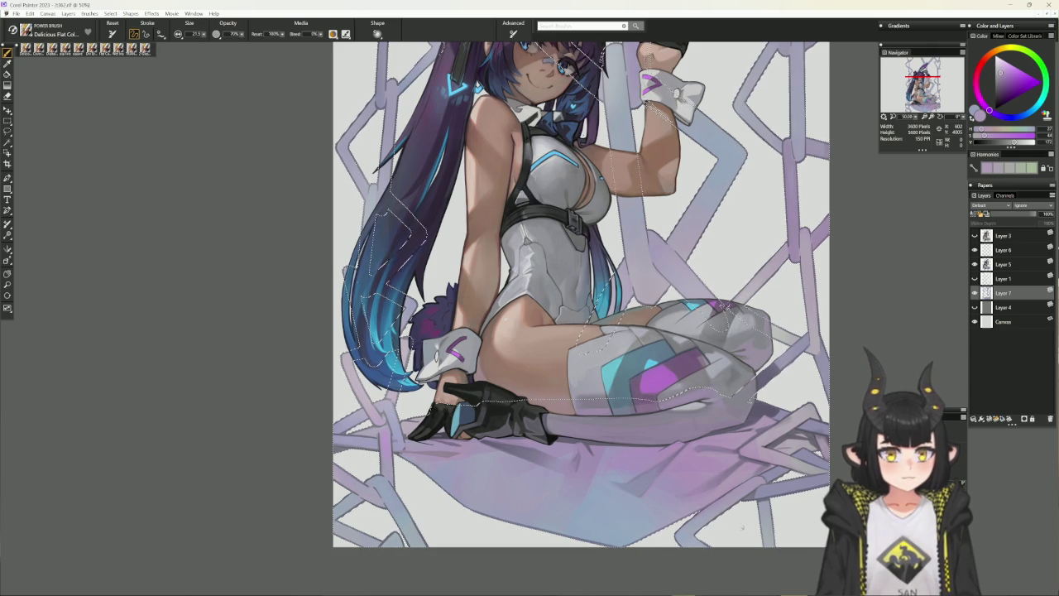
drag(677, 410, 638, 489)
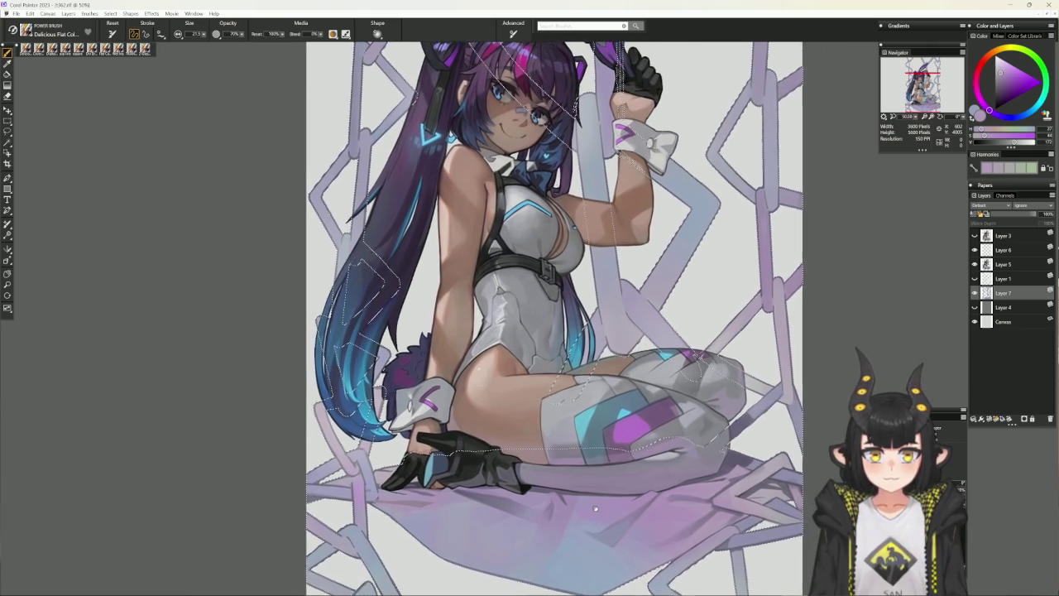
mouse_move(749, 479)
mouse_down()
mouse_move(709, 466)
mouse_move(670, 513)
mouse_up()
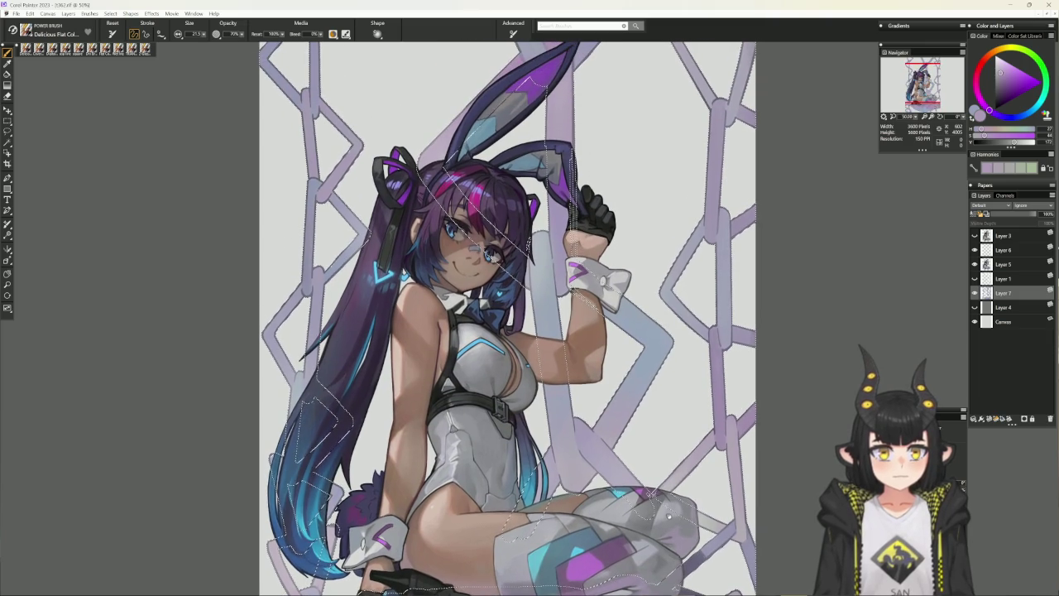
drag(676, 481, 673, 526)
key(ctrl+d)
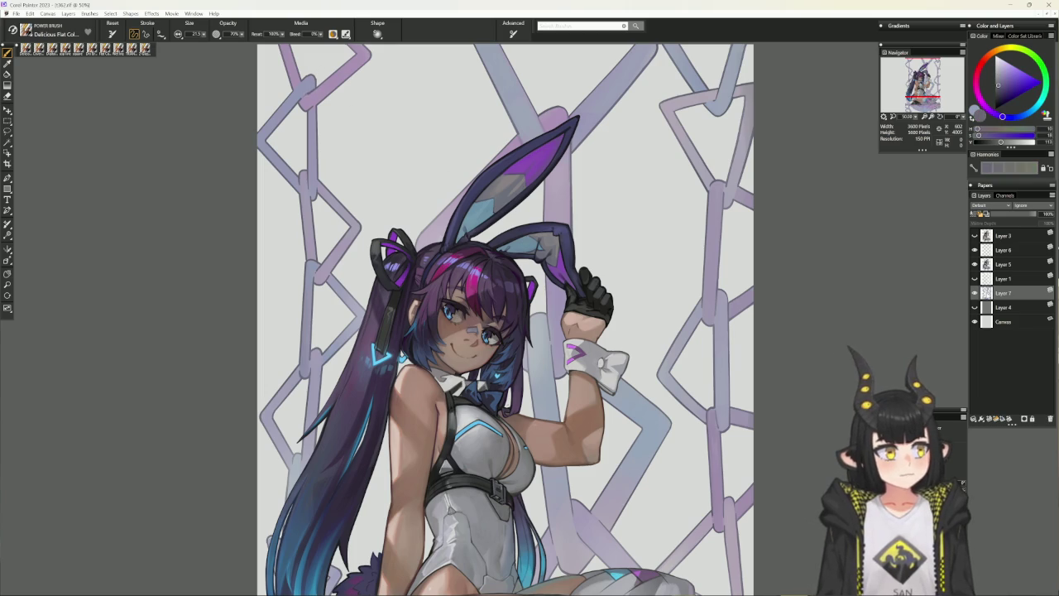
key(ctrl+shift+d)
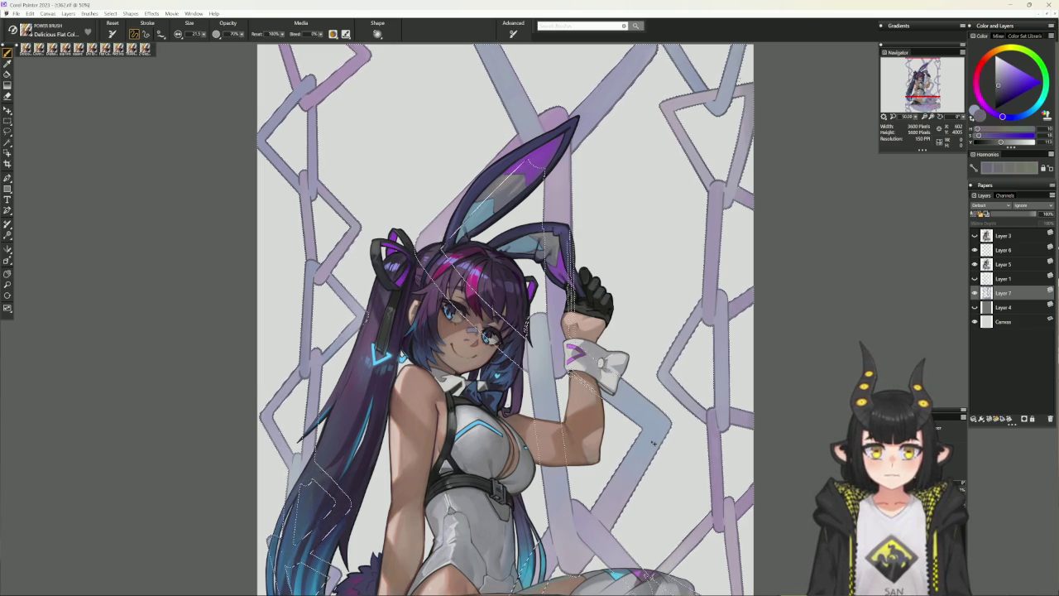
Sample blue-violet from the left side of the artwork, then select the Cover Pencil variant
key(ctrl+d)
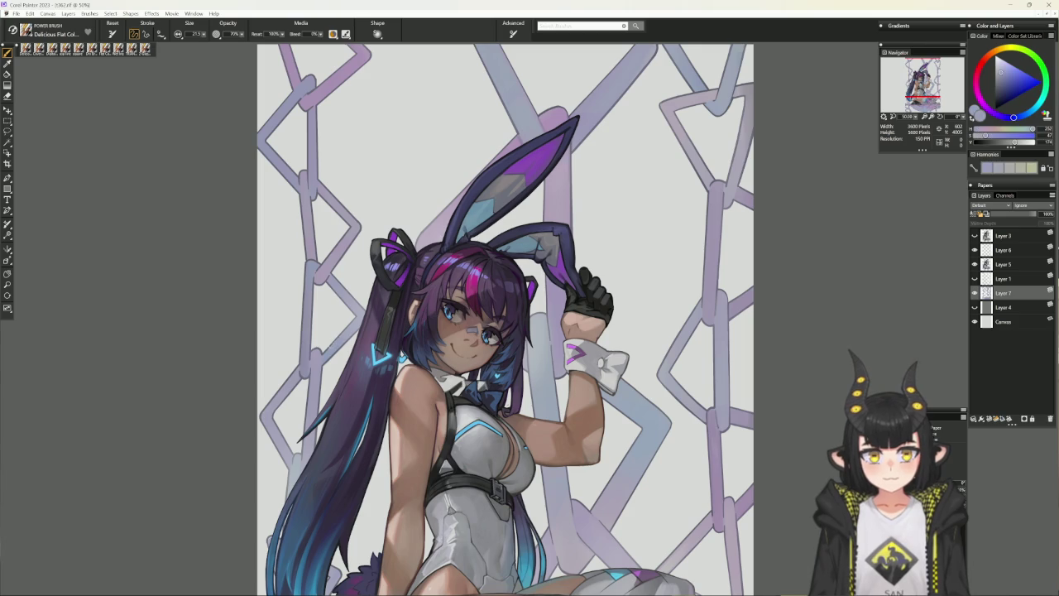
alt+click(325, 354)
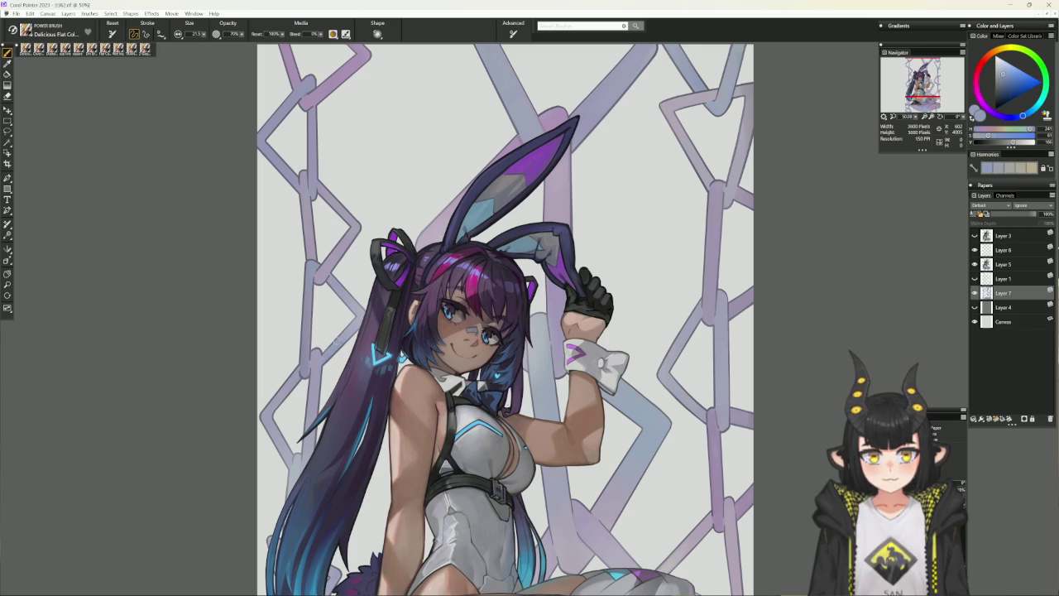
alt+click(329, 345)
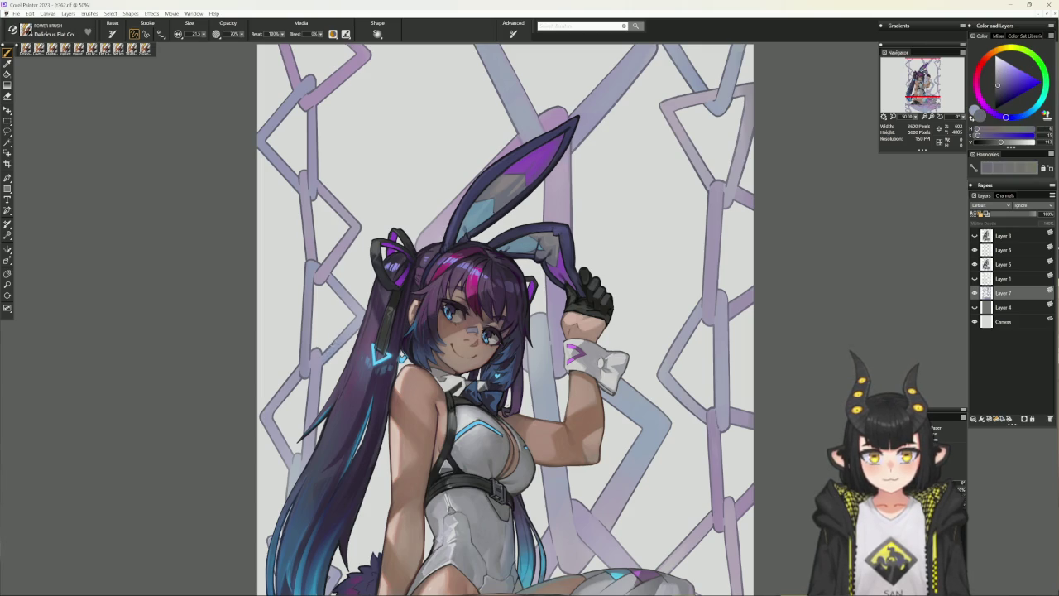
alt+click(326, 349)
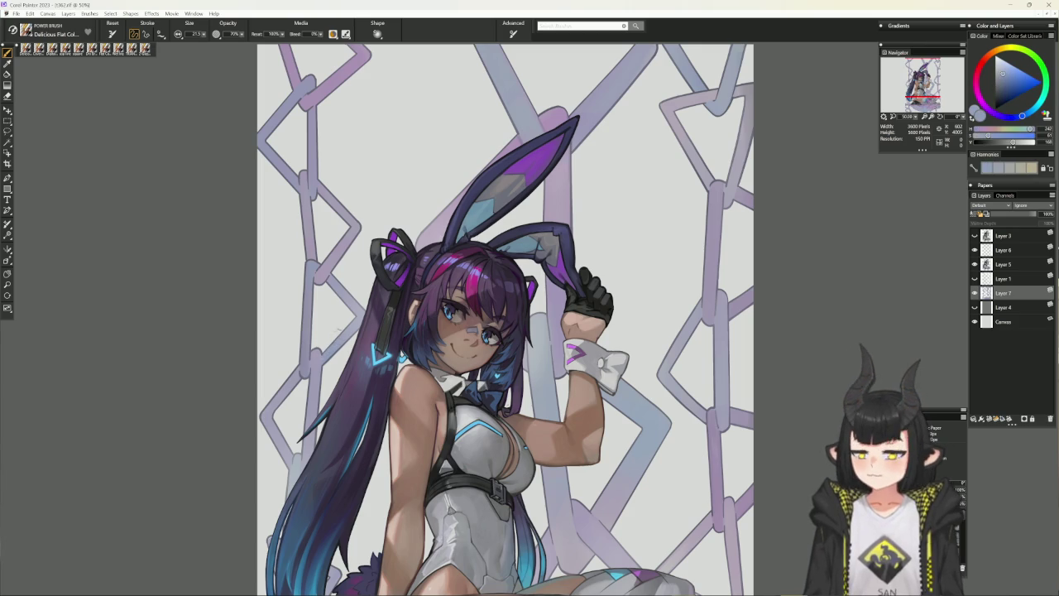
click(39, 48)
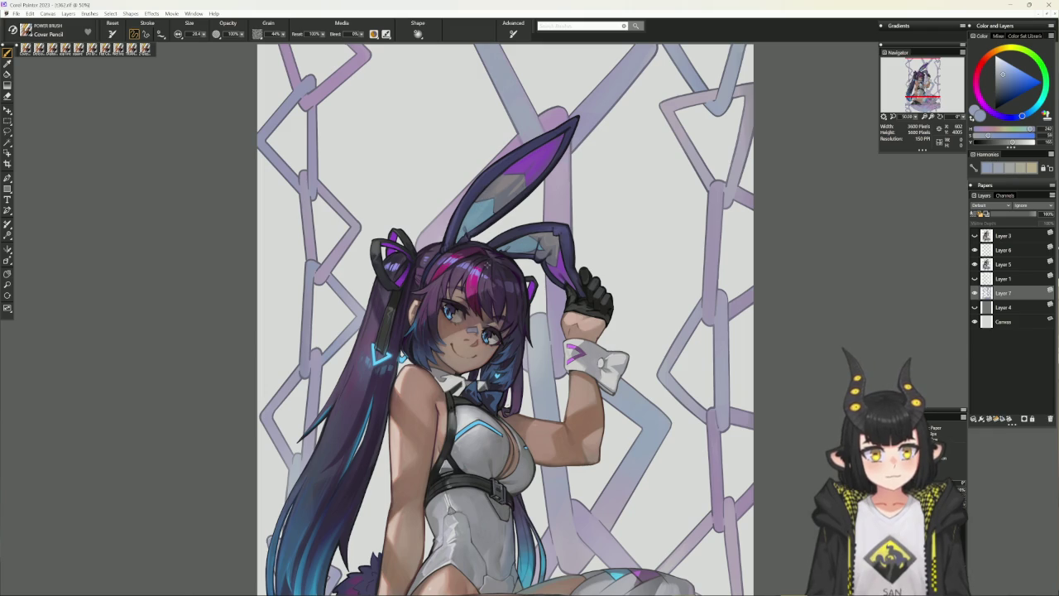
Pick a purple colour on Layer 5 and frame the girl's upper body
alt+click(486, 263)
click(997, 264)
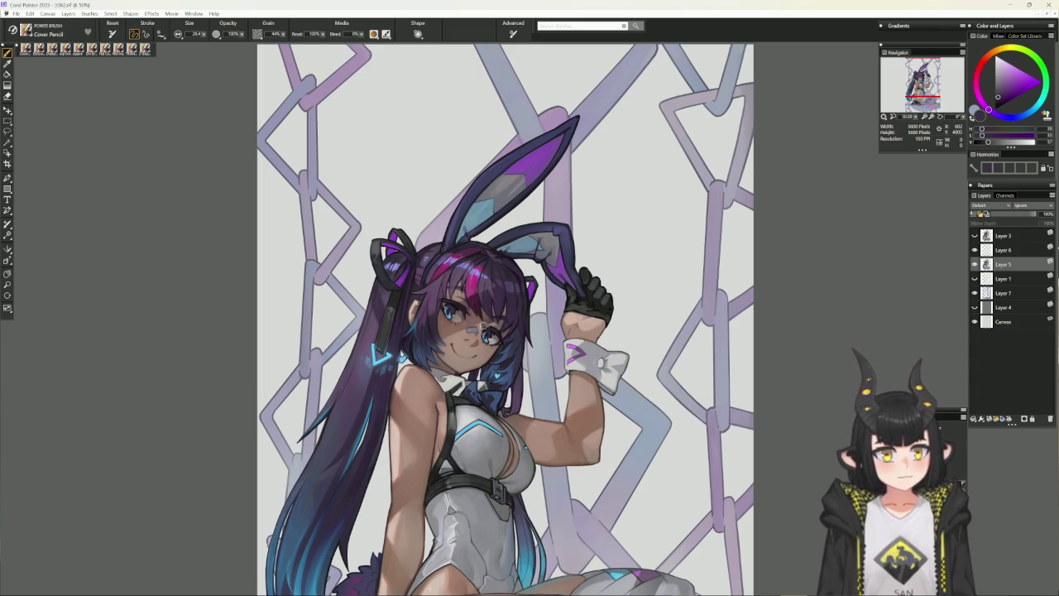
scroll(461, 518, down, 2)
scroll(447, 509, down, 2)
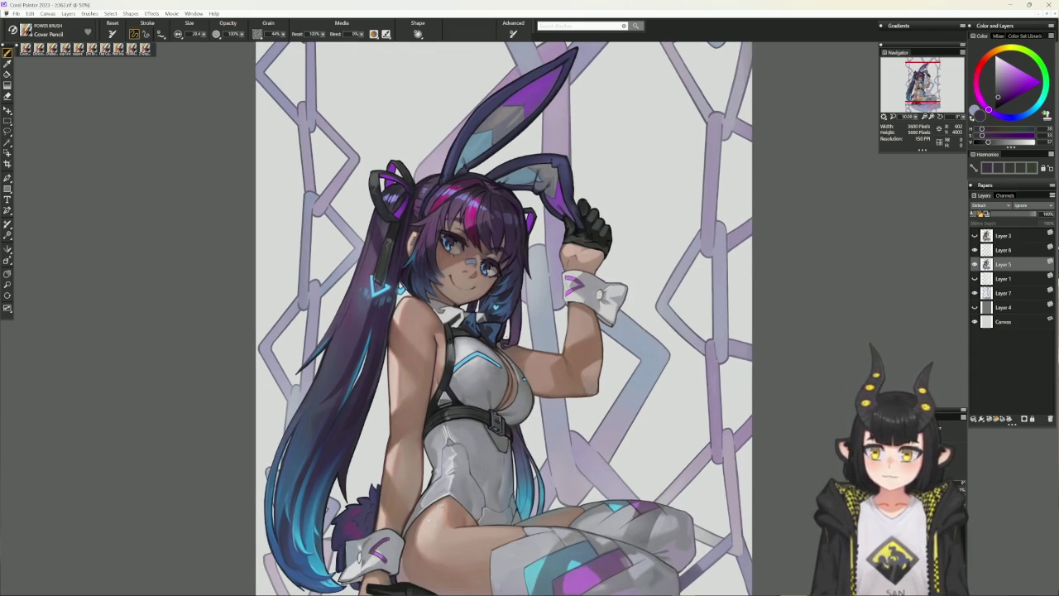
key(ctrl+minus)
scroll(552, 543, down, 1)
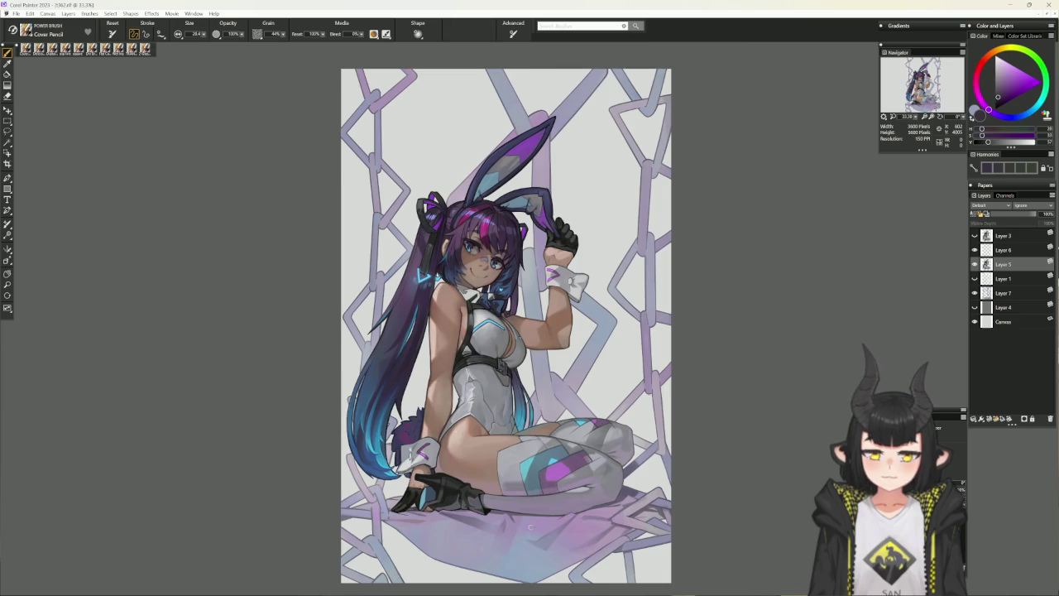
key(ctrl+plus)
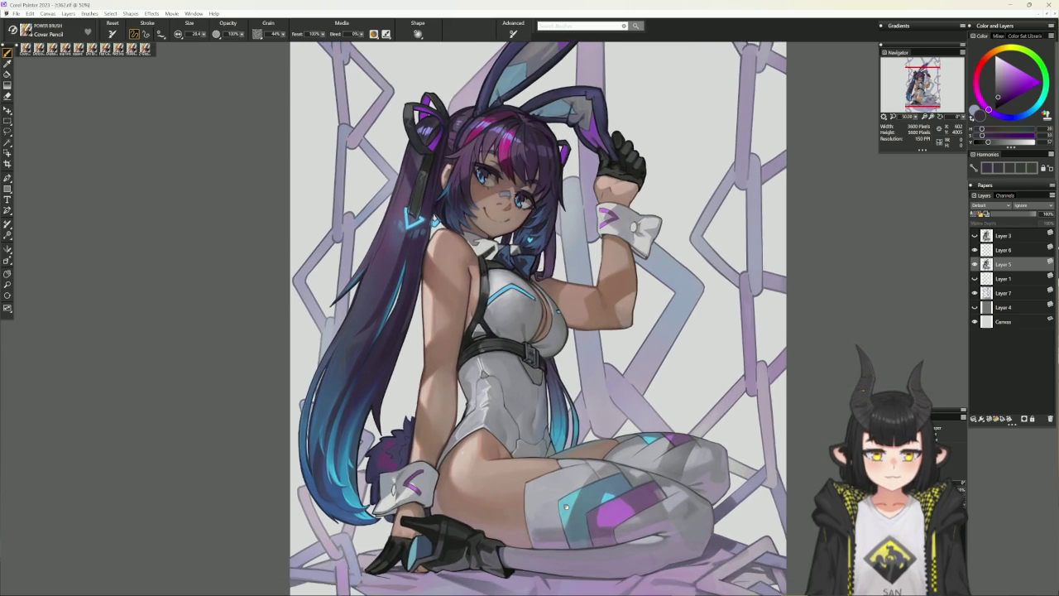
drag(515, 547, 568, 505)
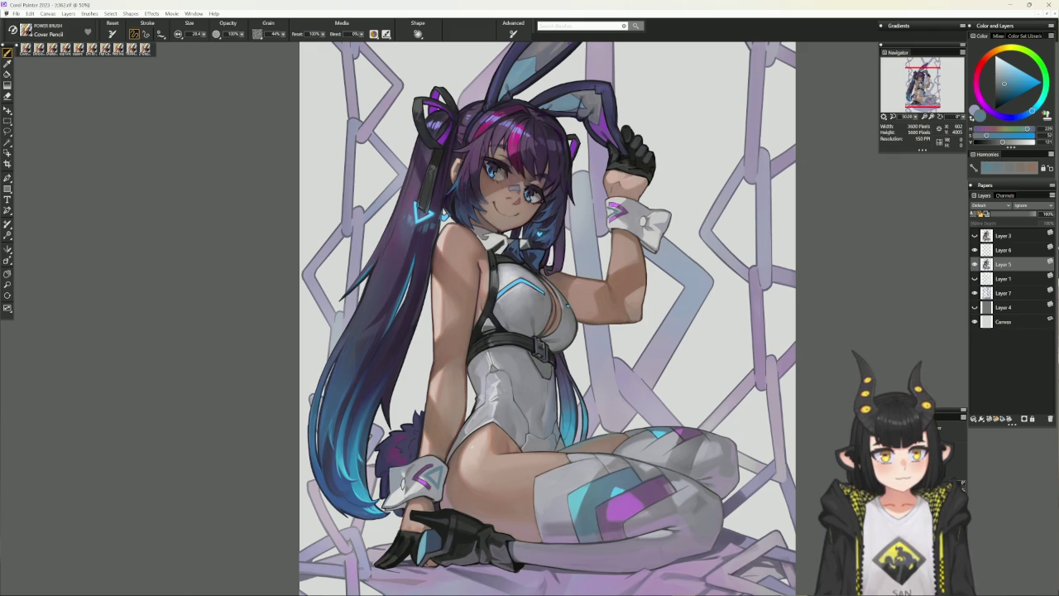
Sample a muted tone and the wrist cuff's magenta, zoomed in on the face and raised arm
alt+click(445, 449)
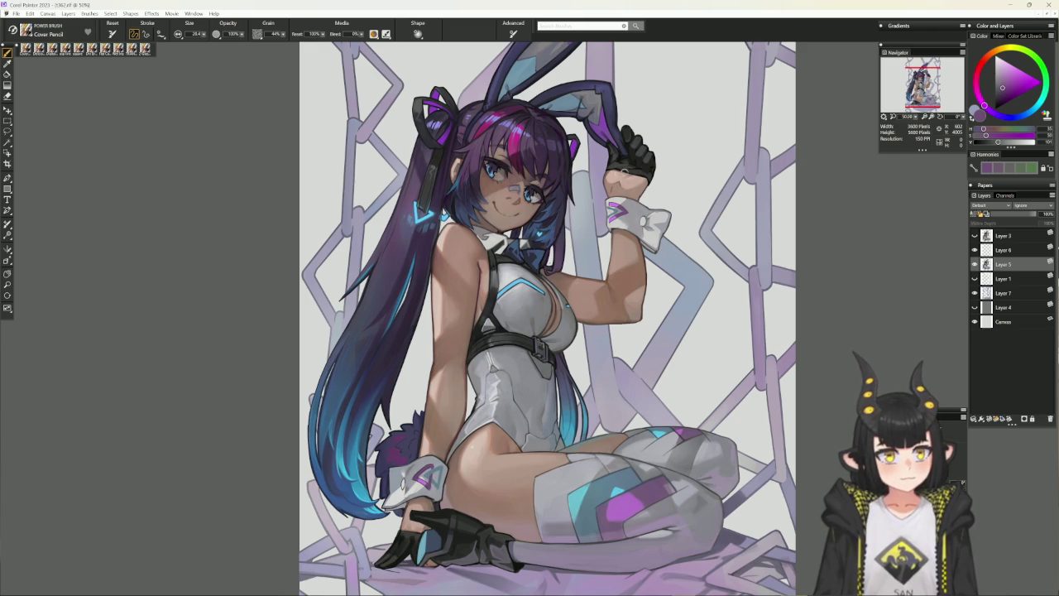
alt+click(611, 204)
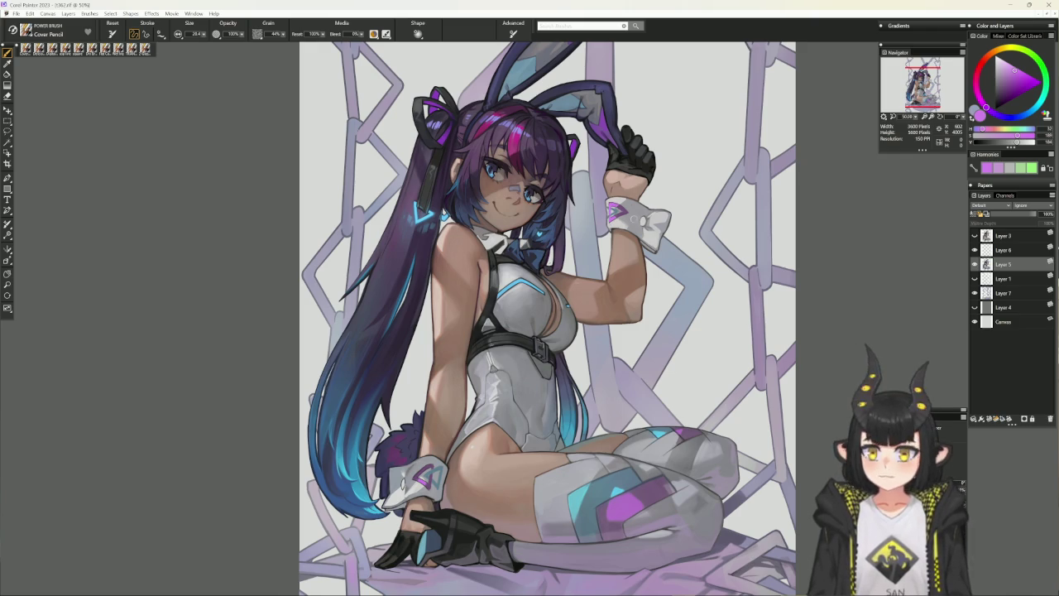
key(ctrl+plus)
mouse_move(635, 219)
mouse_down()
mouse_move(580, 222)
mouse_move(574, 272)
mouse_up()
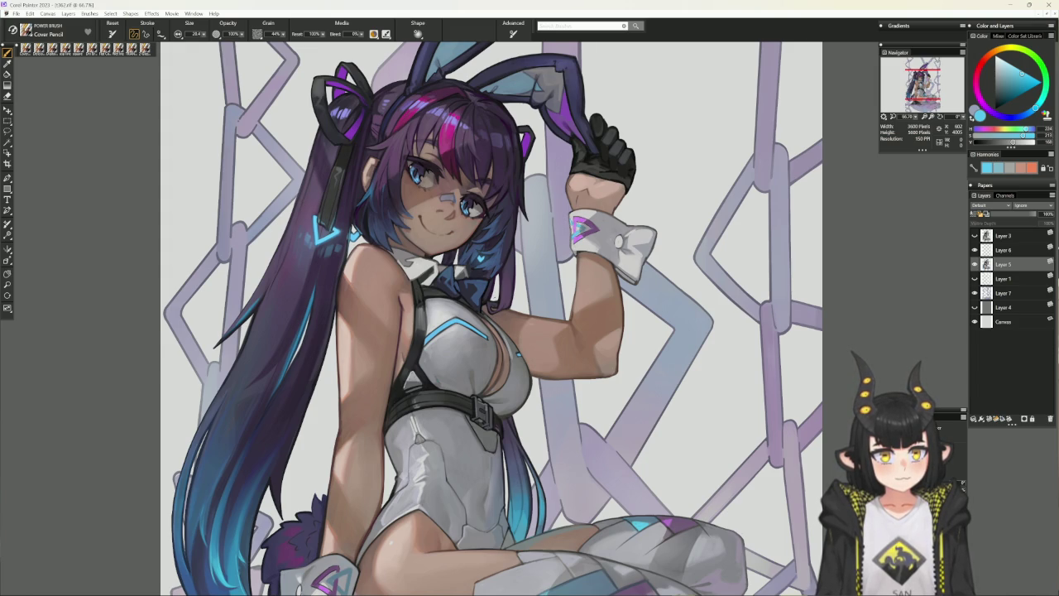
Pick a dark grey and frame the lower wrist cuff with the canvas upright
mouse_move(613, 501)
mouse_down()
mouse_move(635, 429)
mouse_move(689, 376)
mouse_up()
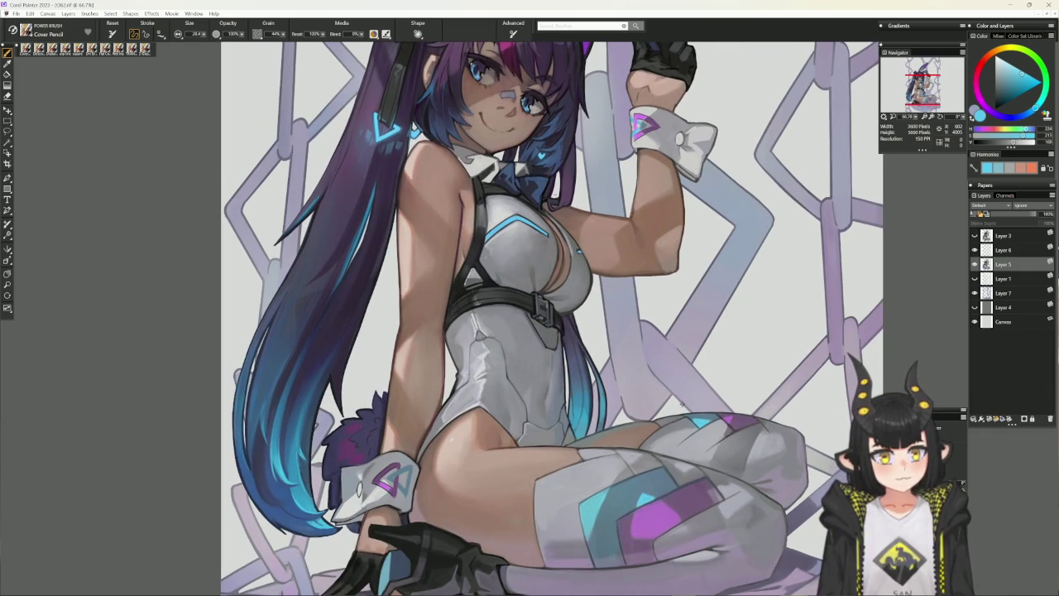
alt+click(529, 76)
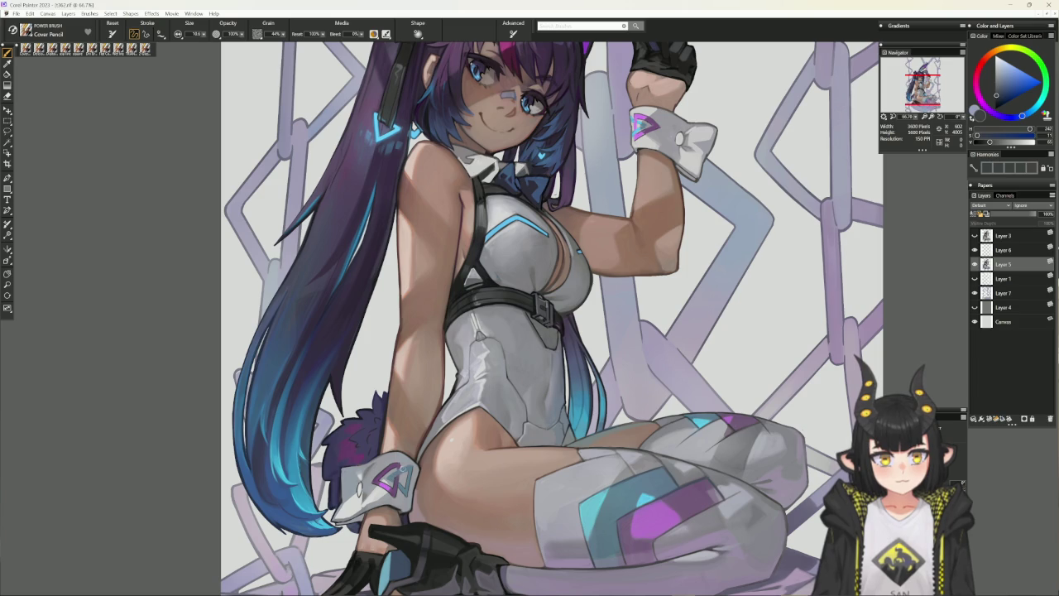
mouse_move(639, 392)
mouse_down()
mouse_move(717, 350)
mouse_move(568, 420)
mouse_up()
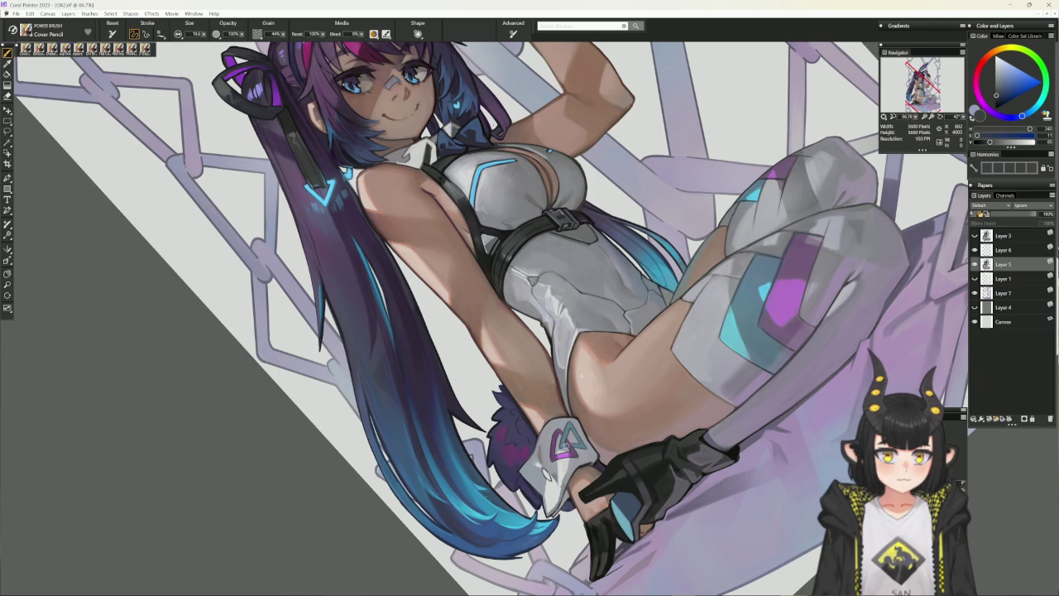
key(ctrl+0)
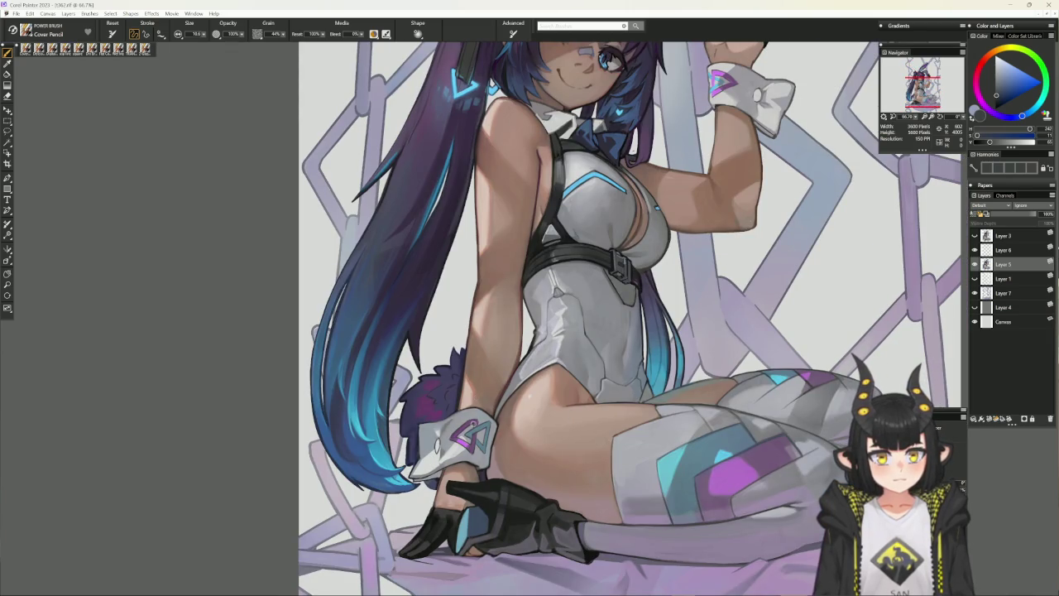
Sample the cuff's purple, light grey-blue and a dark outline blue, then tilt the canvas
alt+click(476, 420)
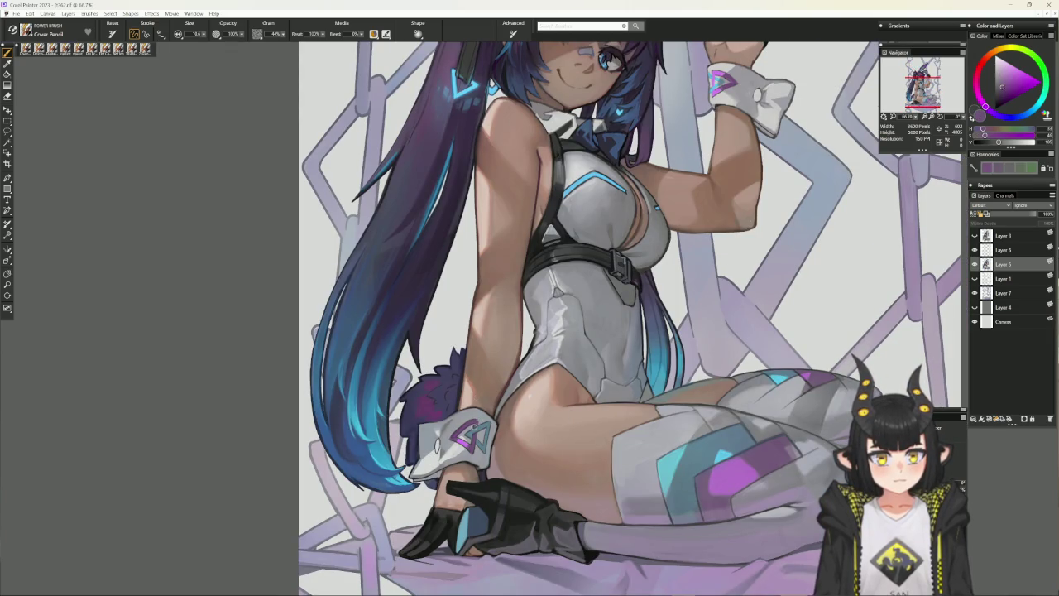
alt+click(477, 421)
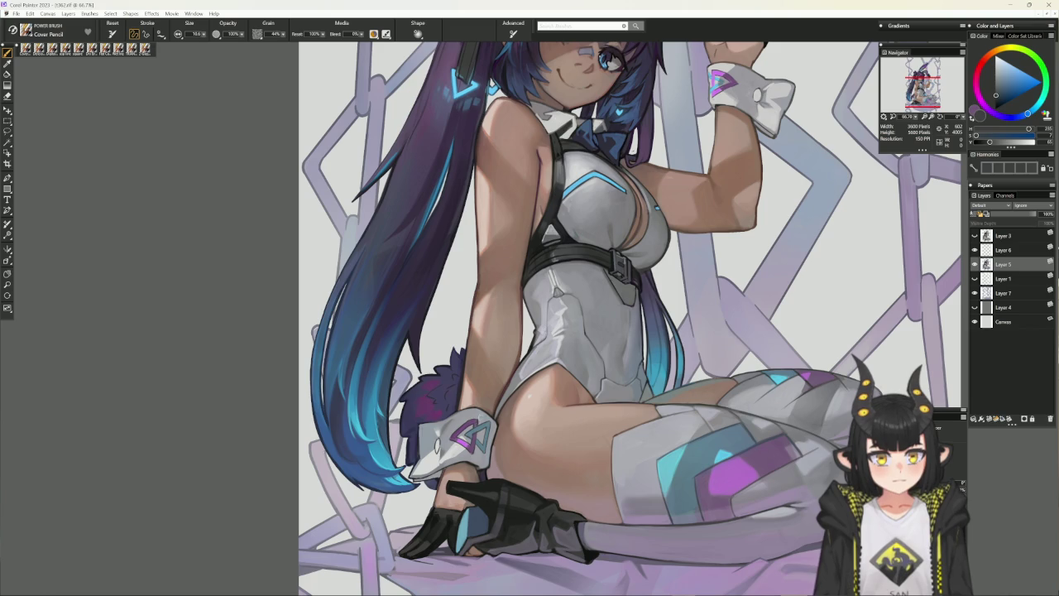
alt+click(480, 422)
alt+click(479, 431)
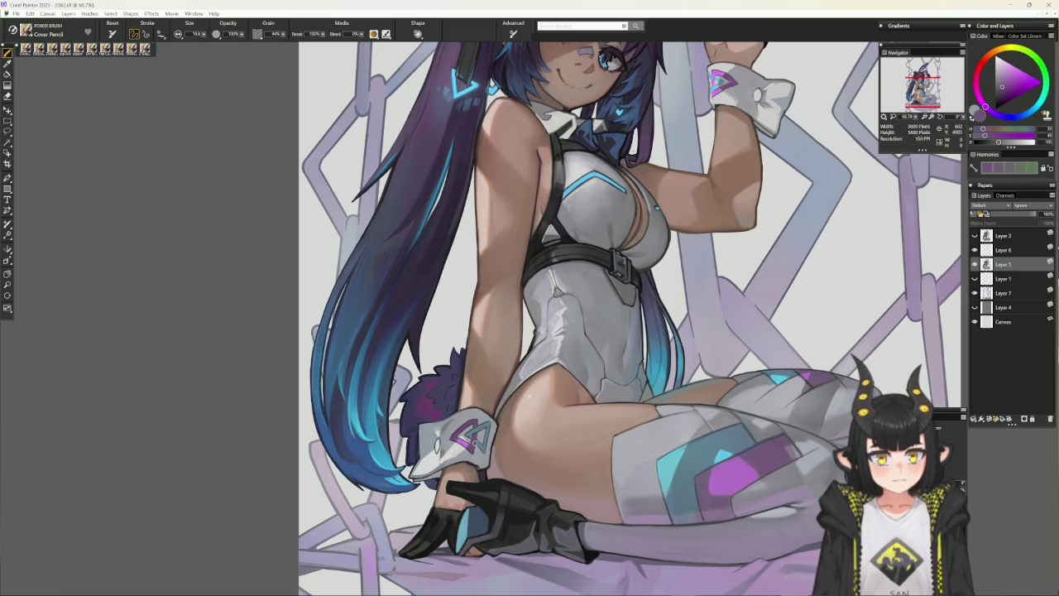
alt+click(491, 484)
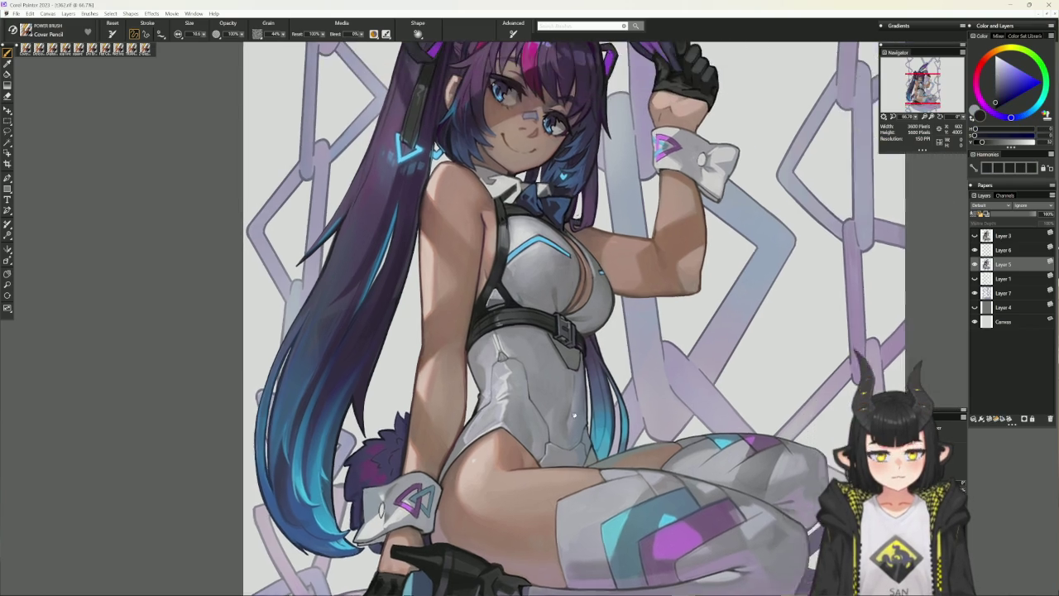
drag(669, 274, 537, 465)
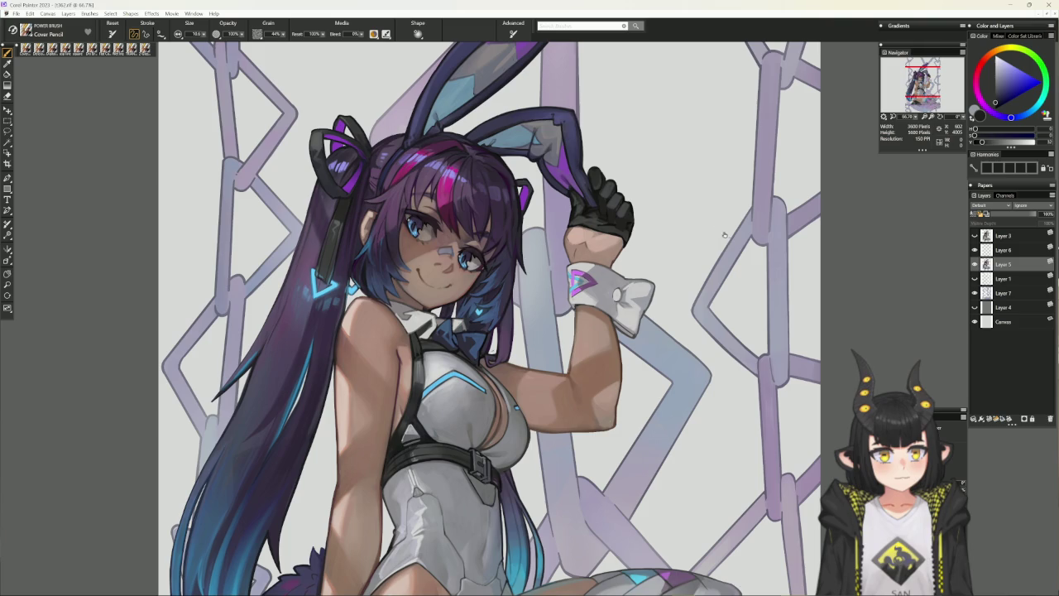
drag(755, 332, 678, 447)
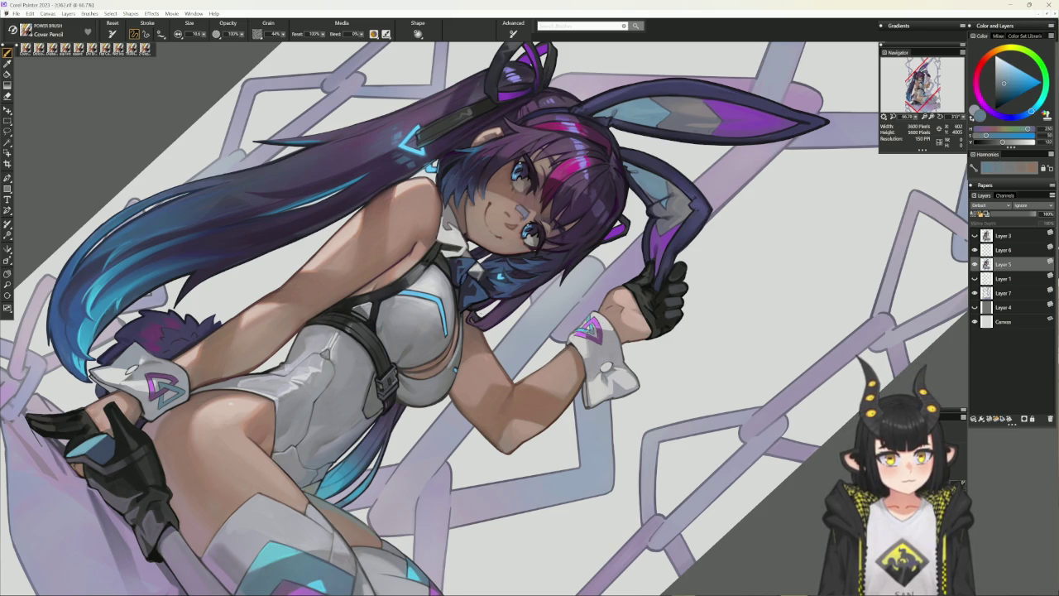
Try a saturated light blue, sampled dark blue, dark red and light pink
click(1021, 73)
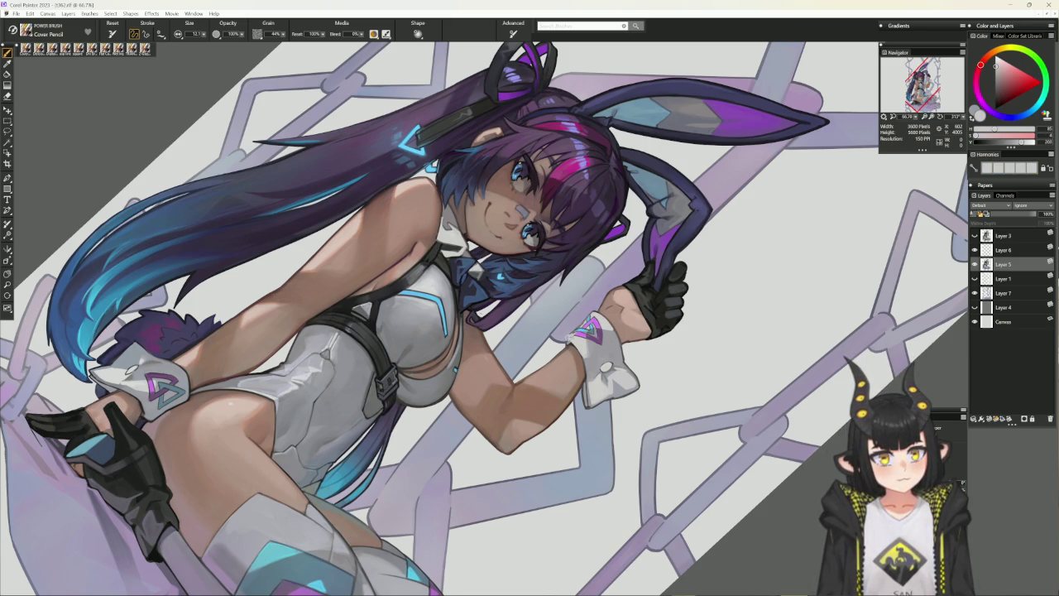
key(shift+s)
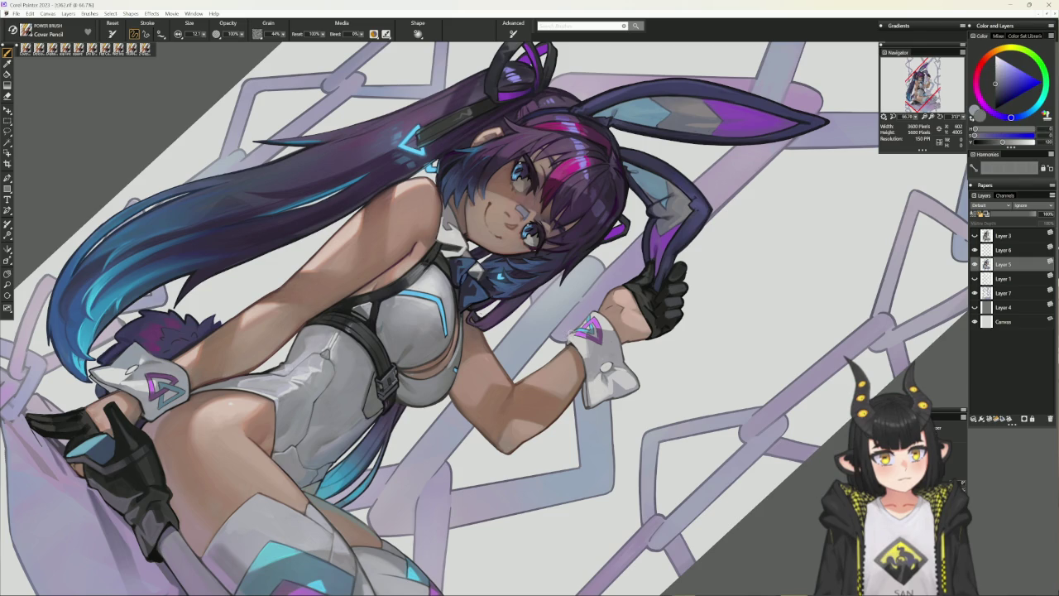
alt+click(569, 338)
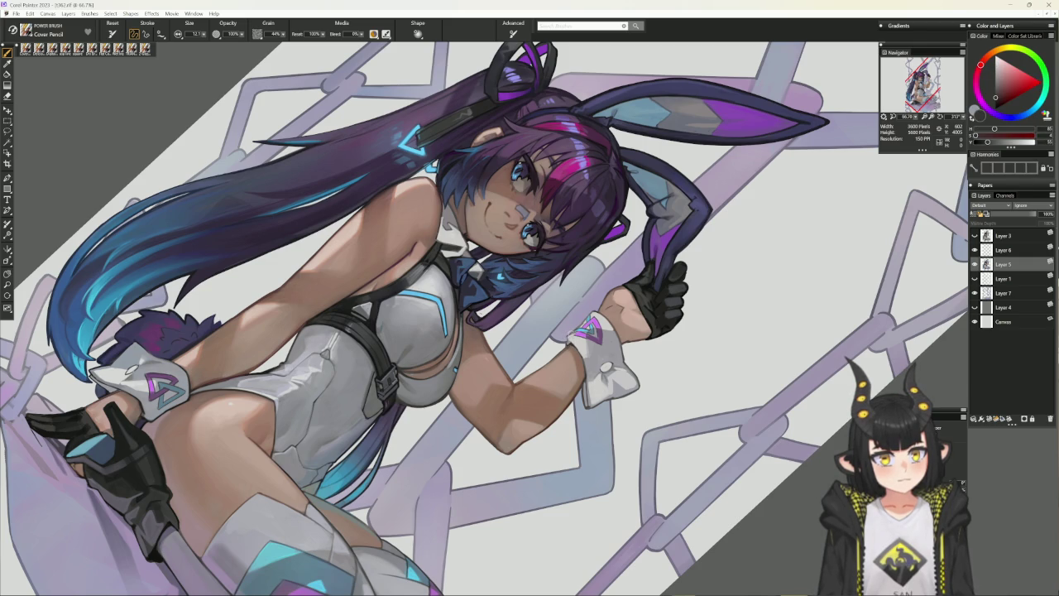
key(shift+s)
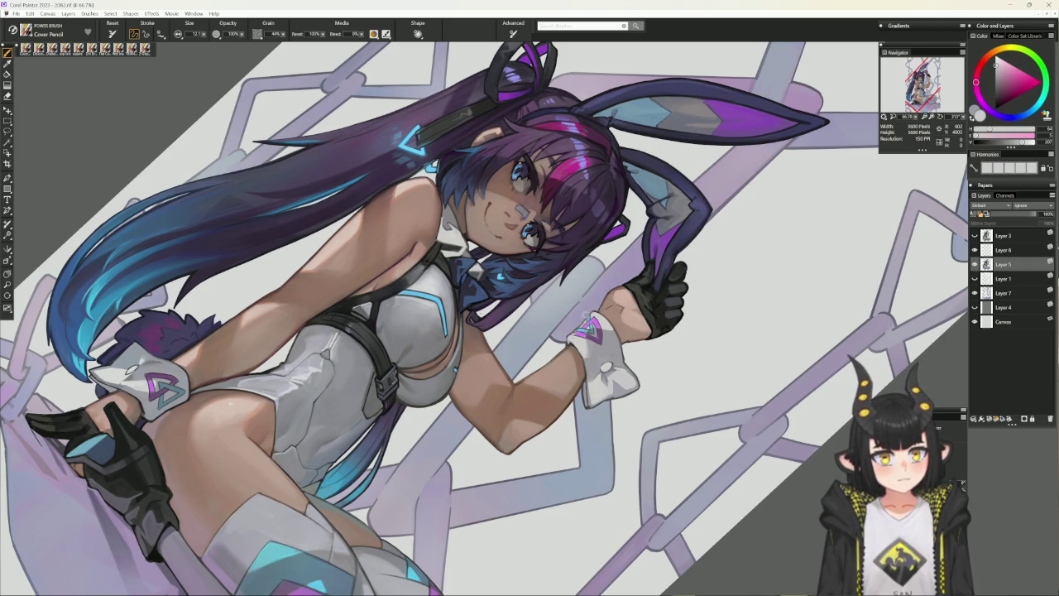
key(shift+s)
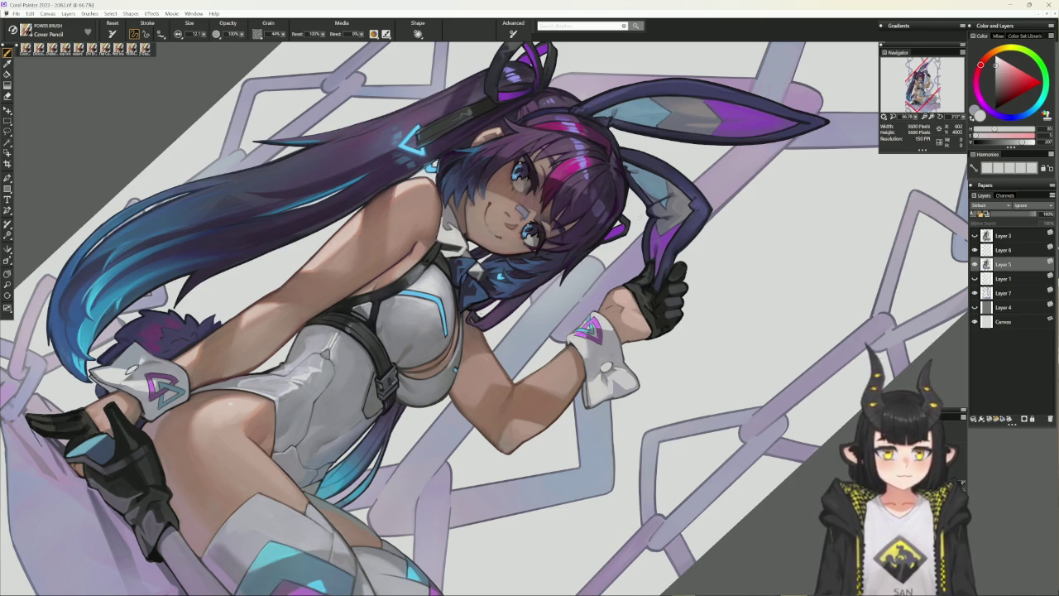
With the flat blending brush, sample blues, magenta and pinks, ending on light pink with the view upright
click(44, 51)
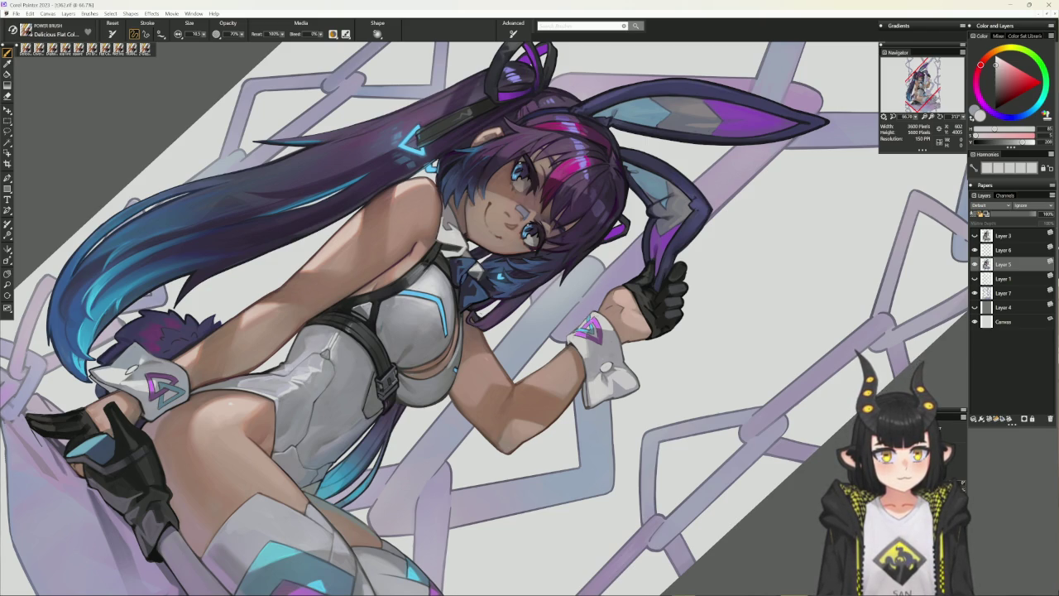
alt+click(206, 194)
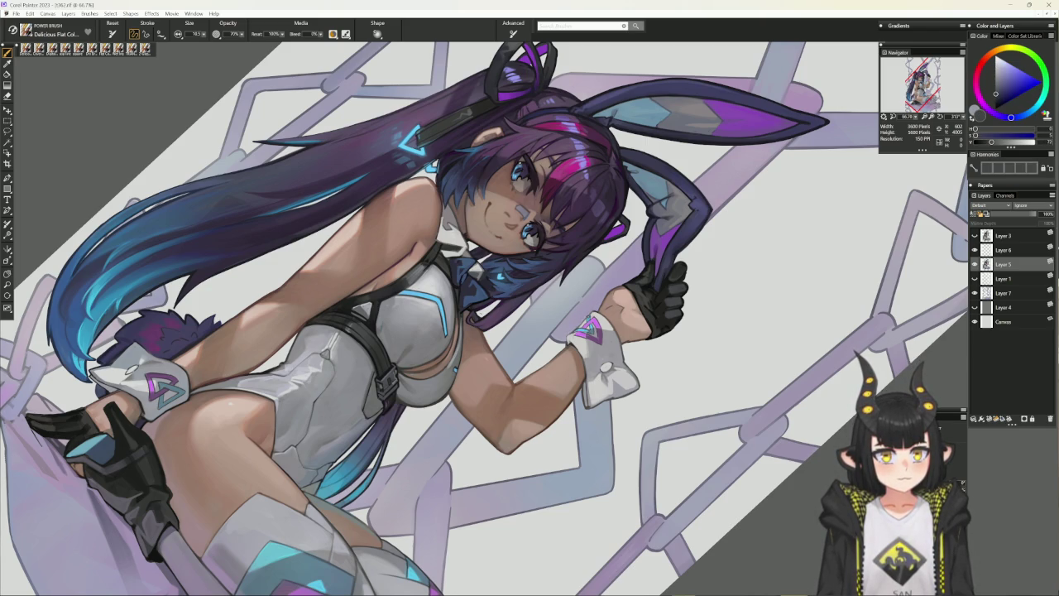
alt+click(589, 316)
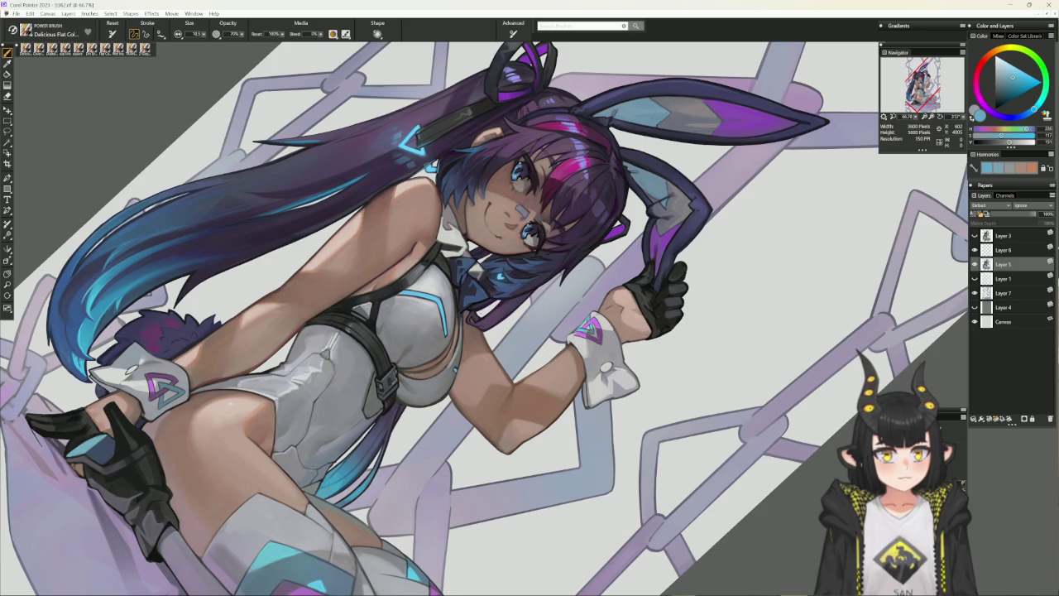
alt+click(595, 311)
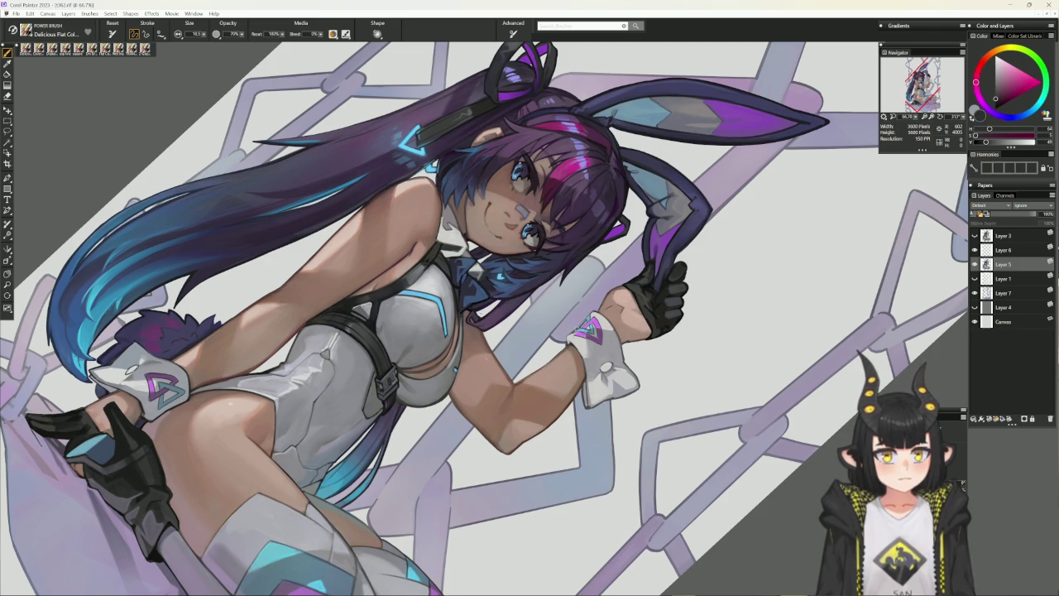
alt+click(591, 330)
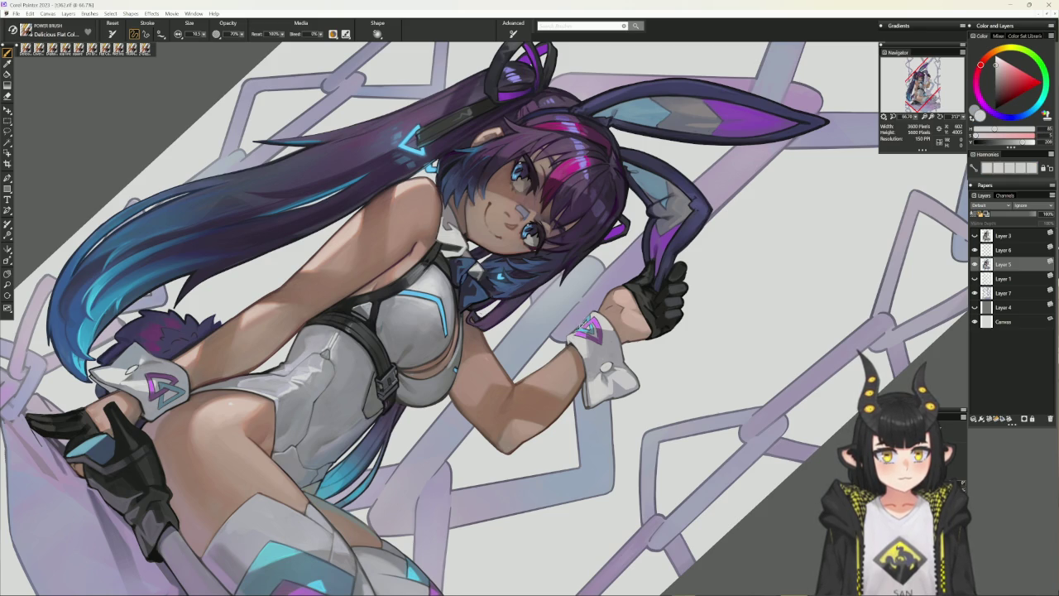
alt+click(584, 325)
alt+click(571, 331)
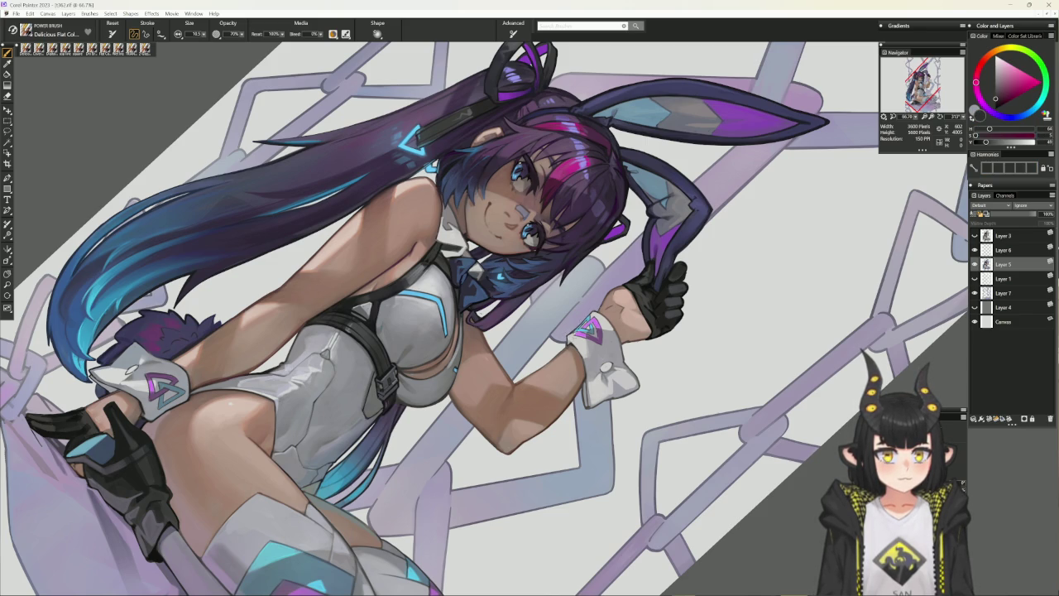
alt+click(570, 340)
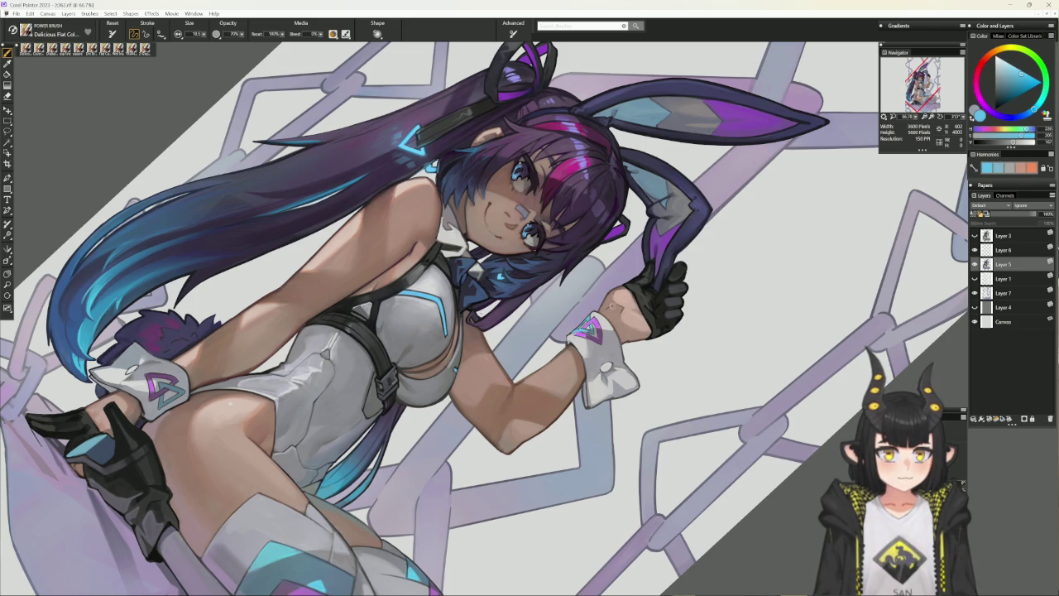
alt+click(497, 461)
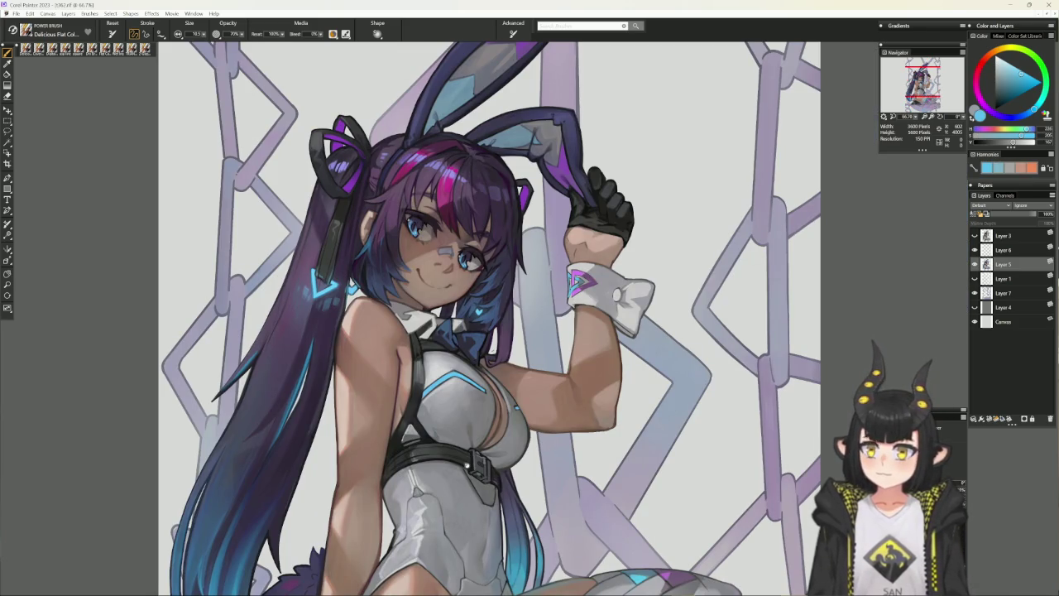
Zoom out to see more of the painting
key(ctrl+minus)
key(ctrl+minus)
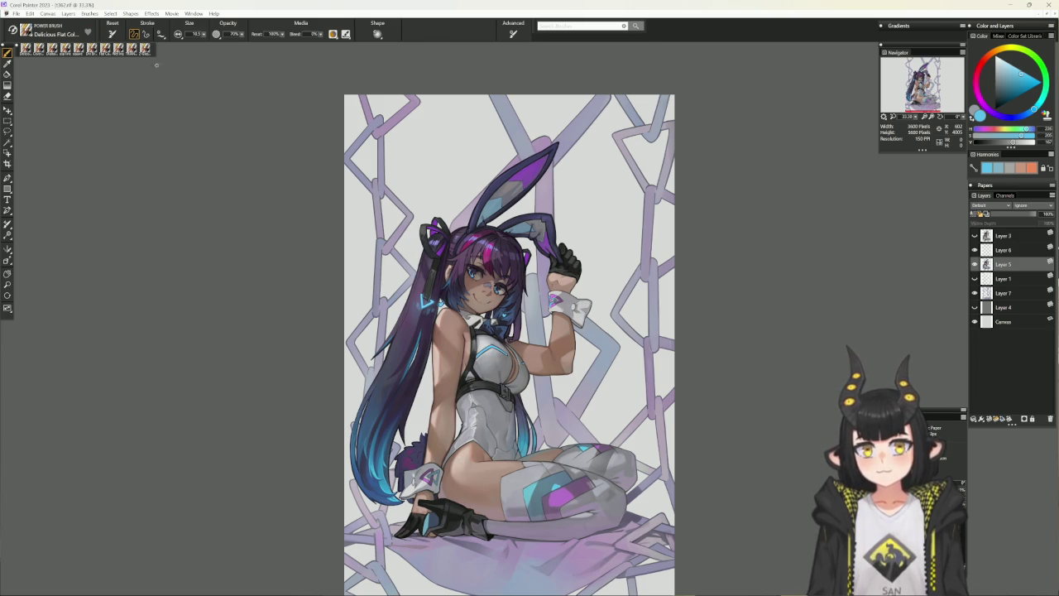
Switch to the Glow brush with a near-black colour and brush size about 98
right_click(119, 91)
click(139, 173)
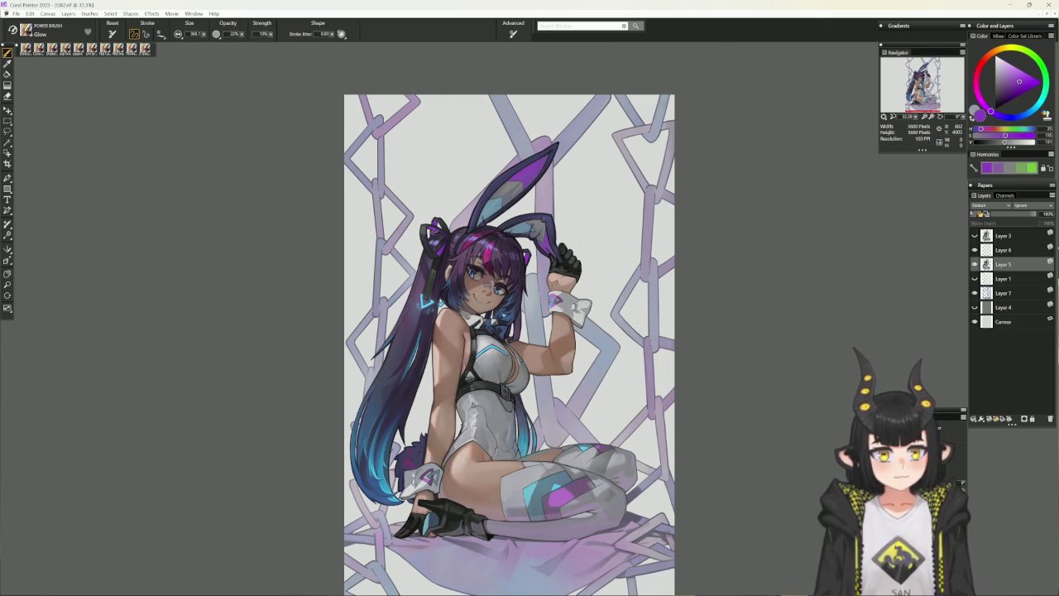
drag(1026, 142, 980, 142)
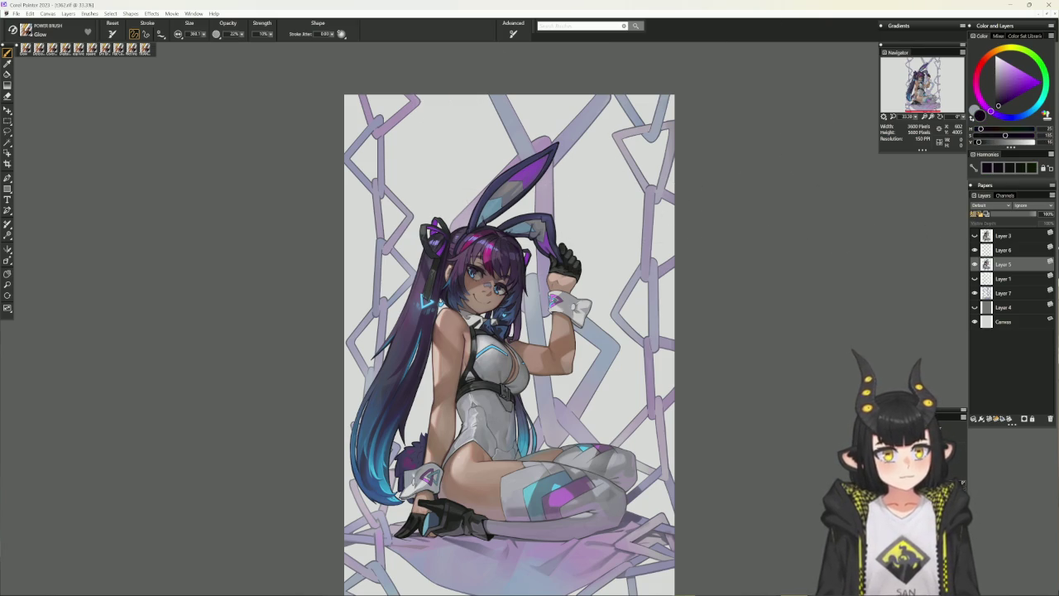
key(bracketright)
key(bracketright)
key(bracketright)
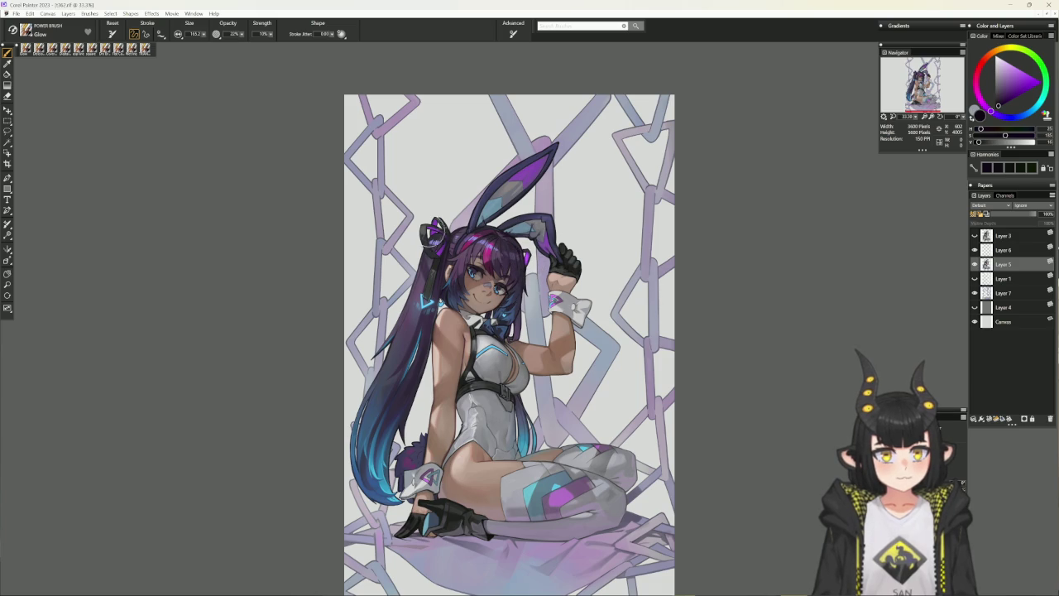
key(bracketleft)
key(bracketright)
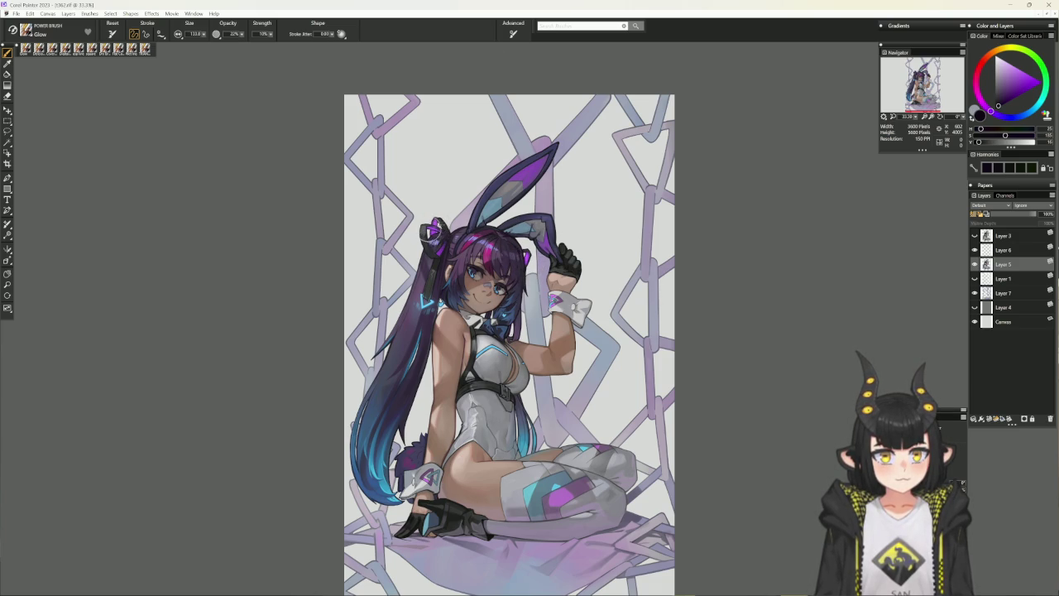
key(bracketleft)
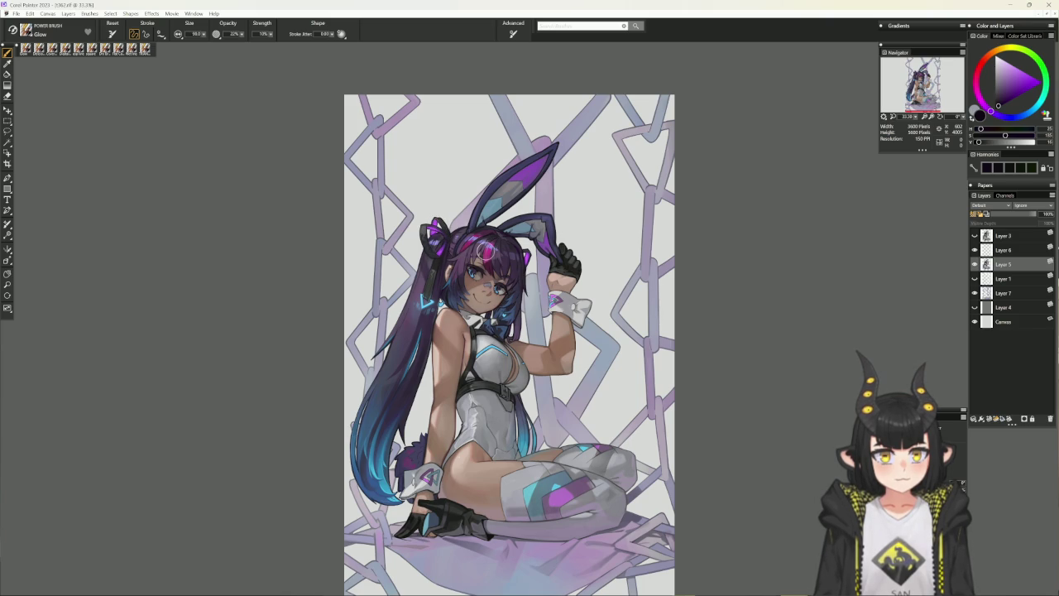
drag(486, 249, 505, 247)
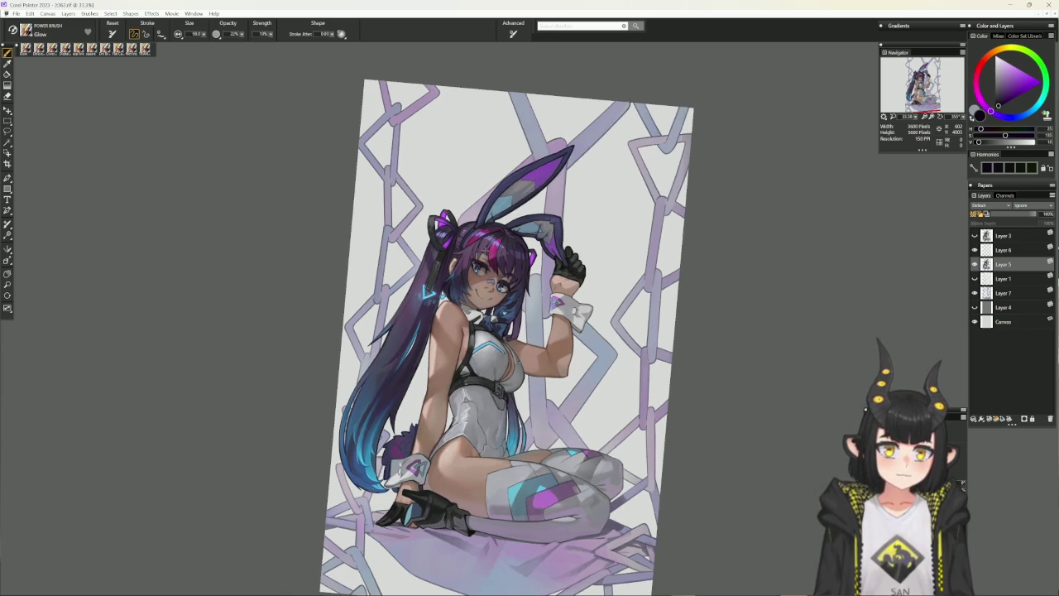
Enlarge the Glow brush to about 146 and frame the character's upper body
key(ctrl+plus)
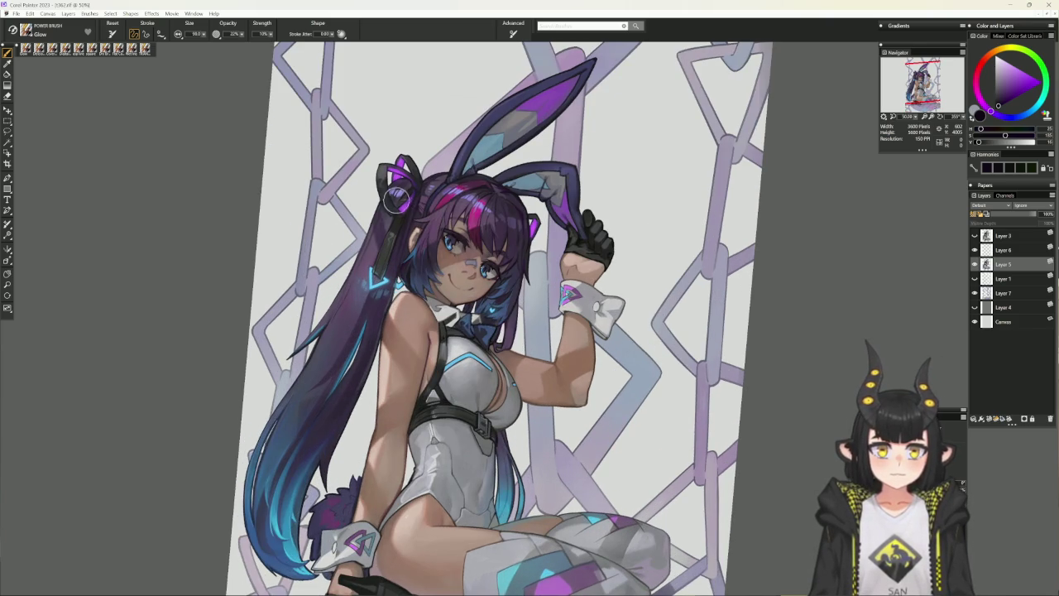
key(bracketleft)
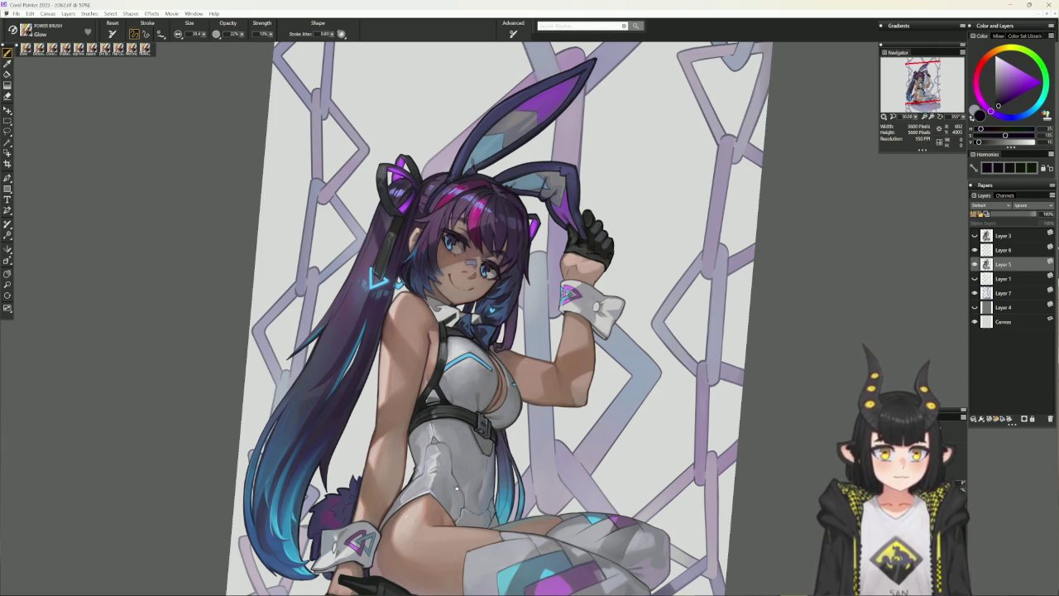
drag(456, 489, 533, 290)
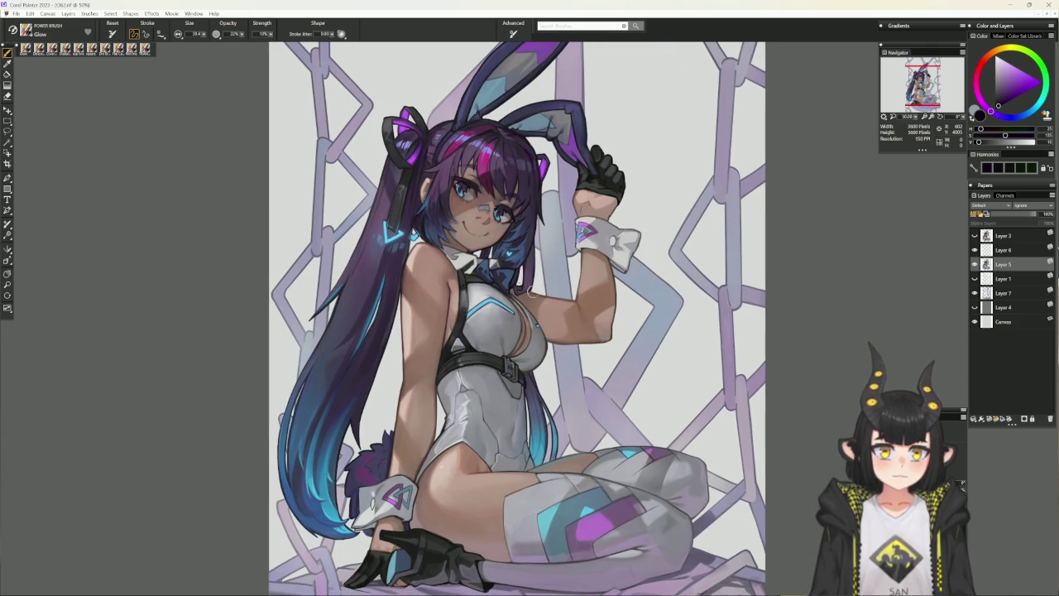
key(bracketright)
key(bracketright)
key(bracketright)
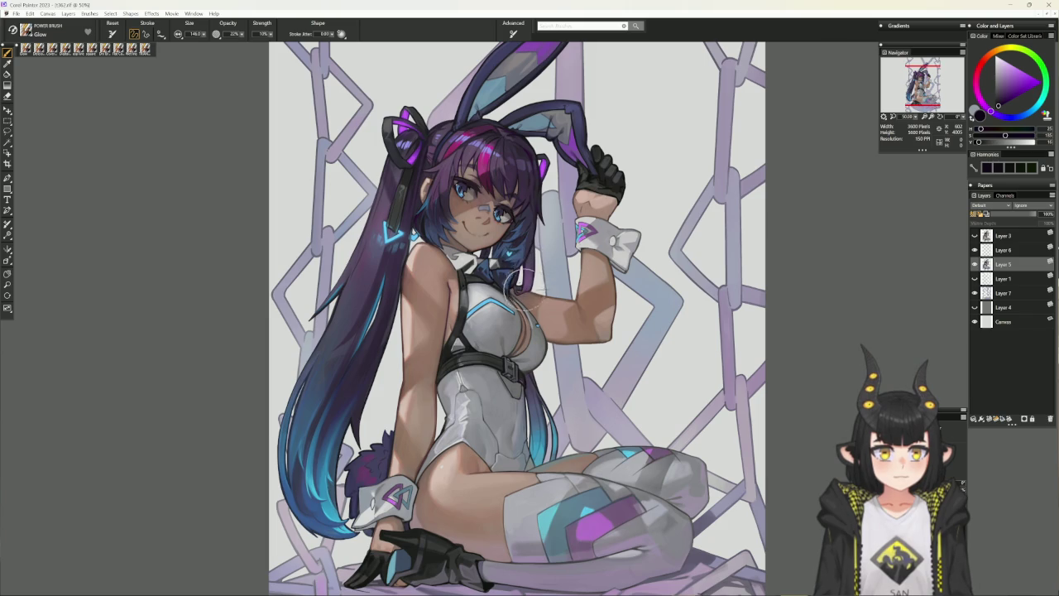
key(ctrl+minus)
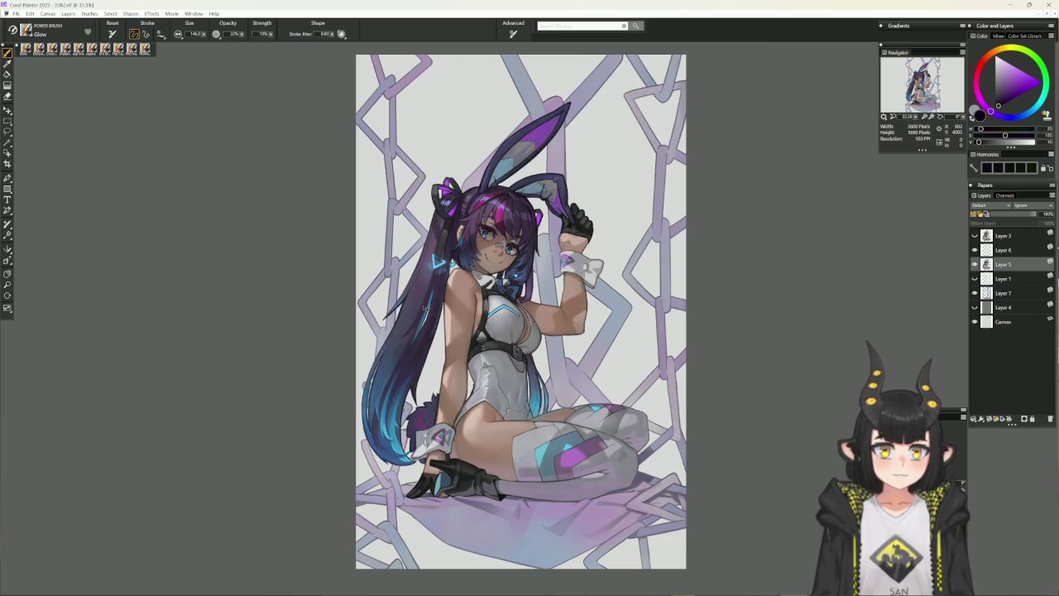
key(ctrl+plus)
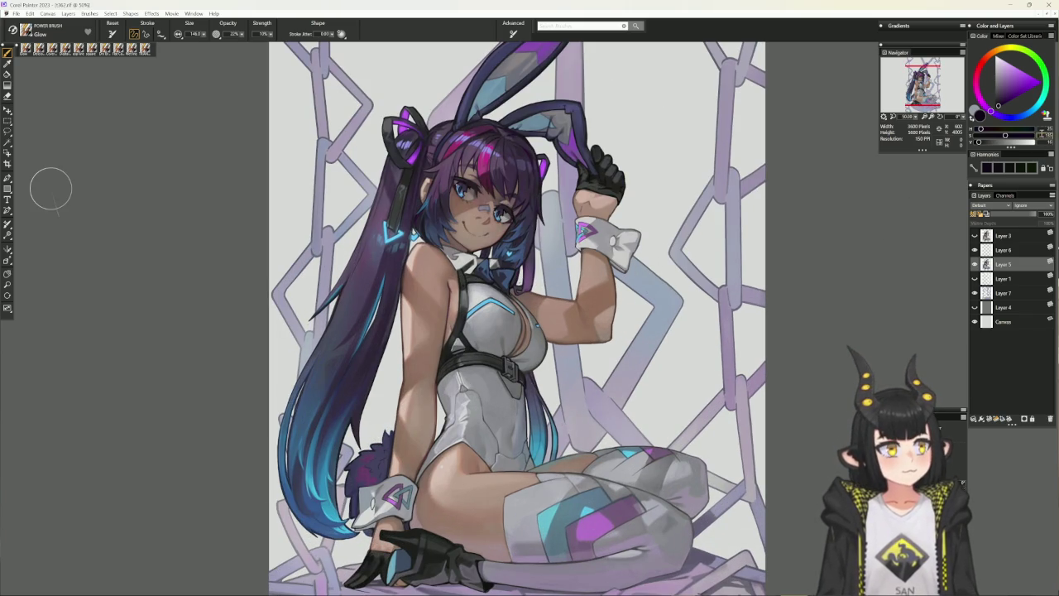
Paint blue glow on the hair chevron, the hair beside the bow and the long lower hair
click(1034, 113)
drag(389, 232, 410, 207)
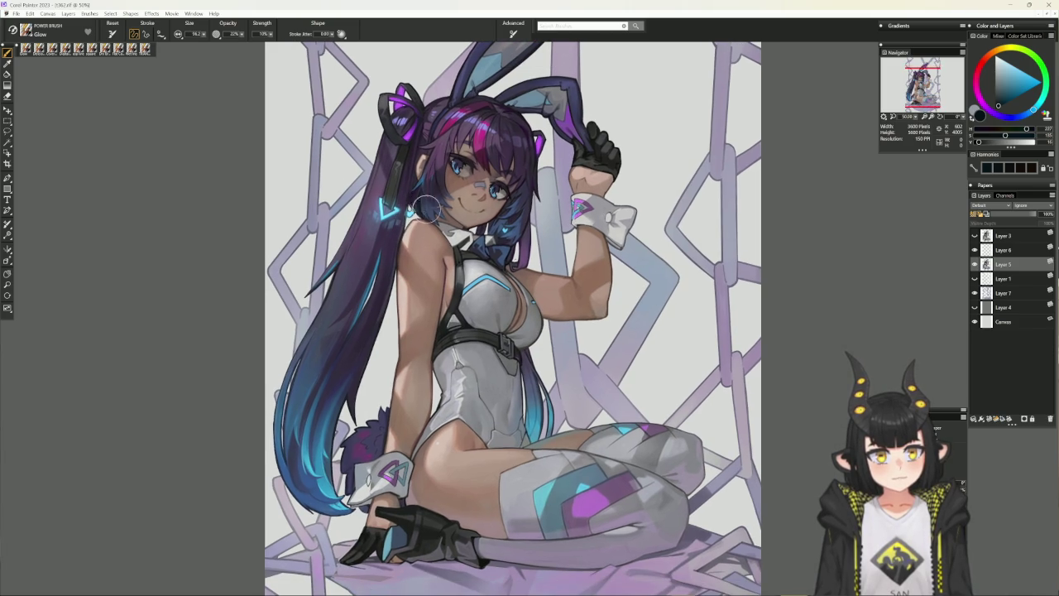
mouse_move(503, 222)
mouse_down()
mouse_move(511, 228)
mouse_move(528, 187)
mouse_up()
drag(327, 405, 360, 280)
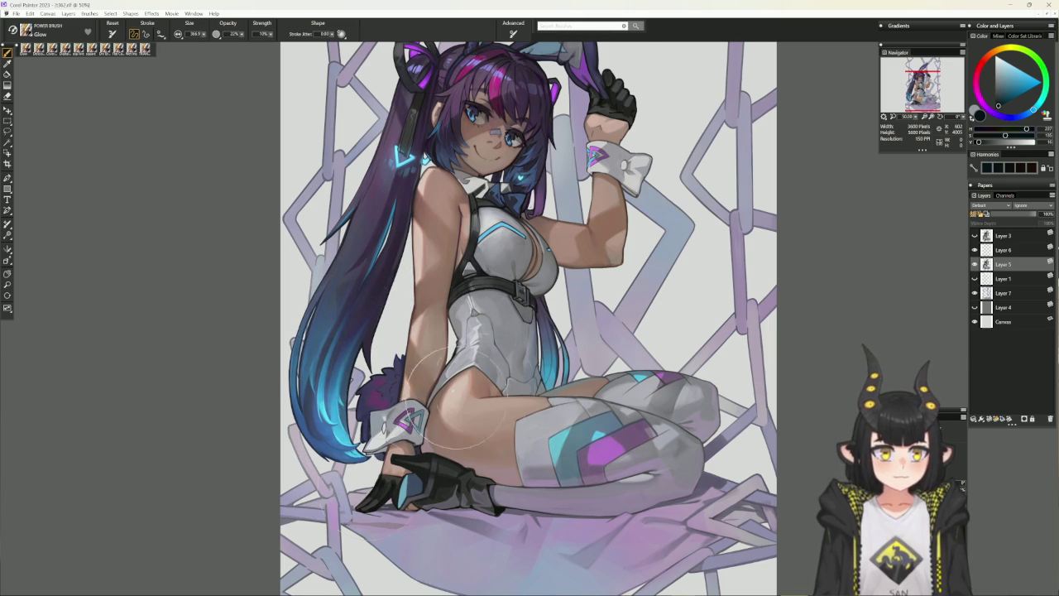
key(ctrl+minus)
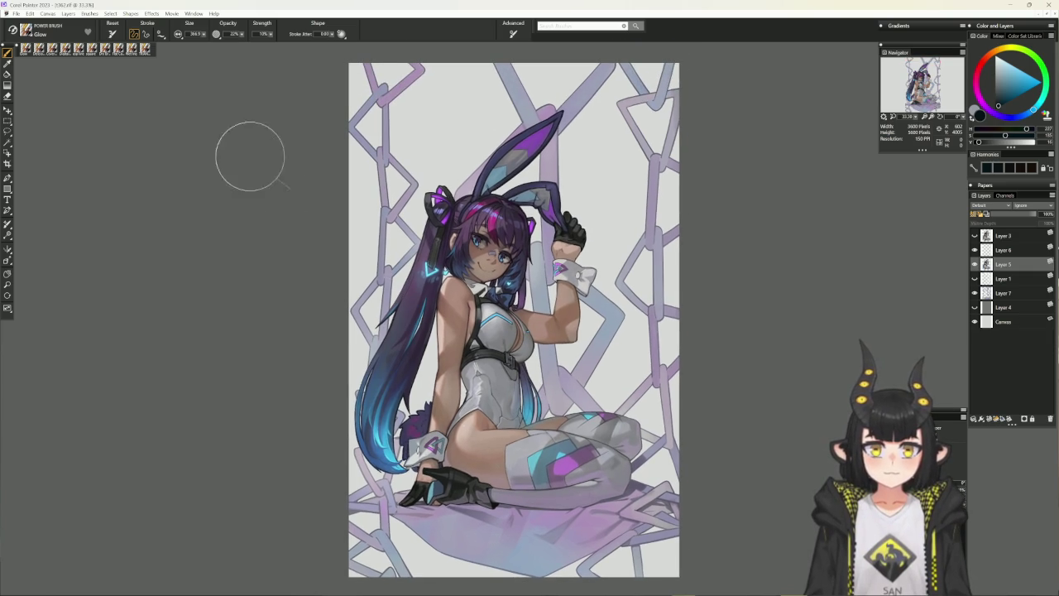
Select the Digital Airbrush on Layer 7 with a pale purple colour, character filling the view
click(52, 47)
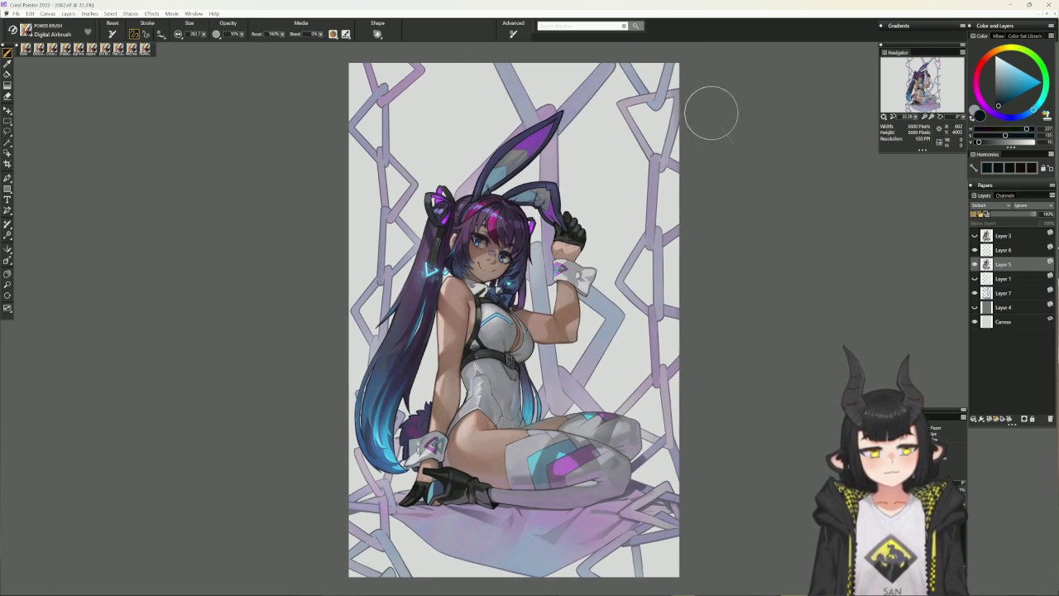
click(999, 292)
alt+click(445, 105)
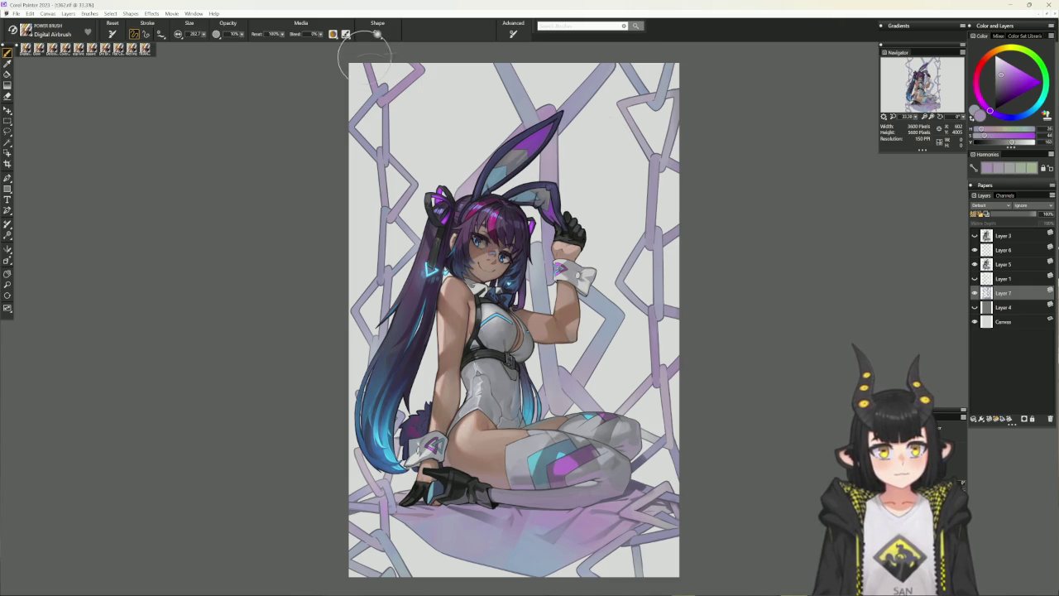
alt+click(382, 66)
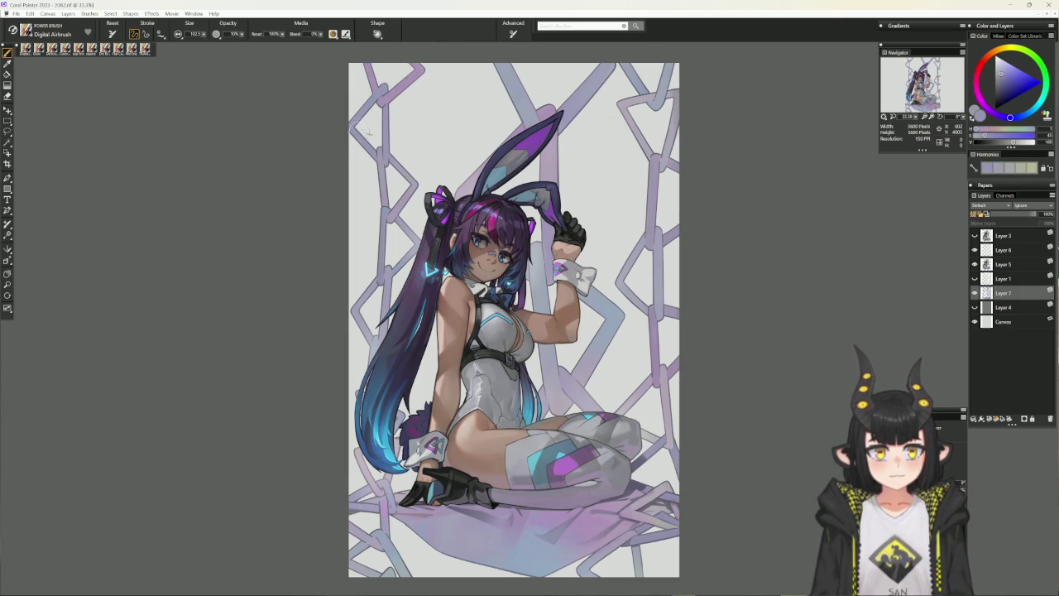
alt+click(381, 163)
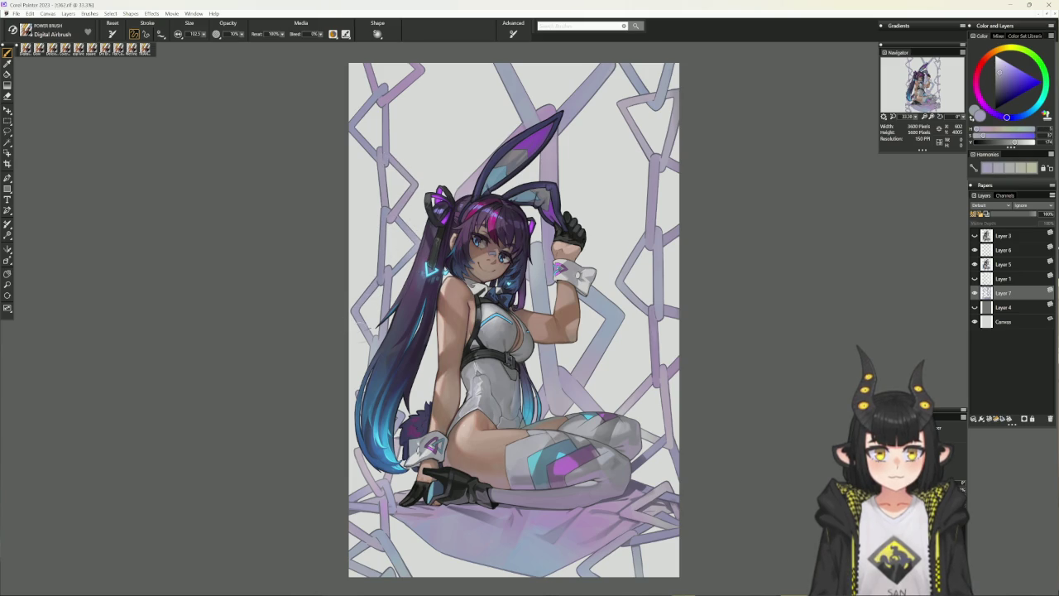
scroll(379, 350, down, 3)
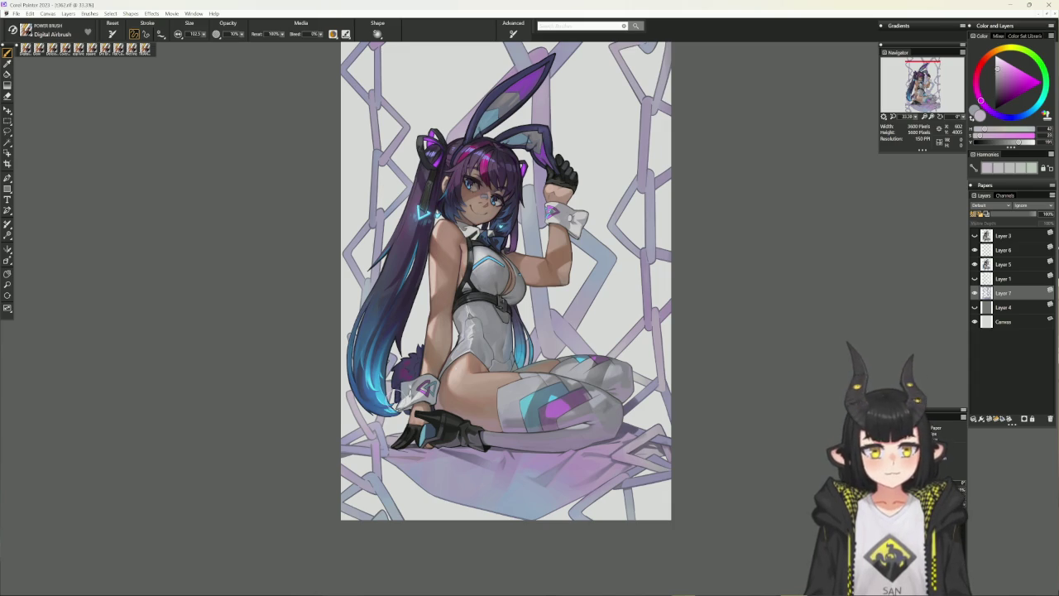
key(ctrl+minus)
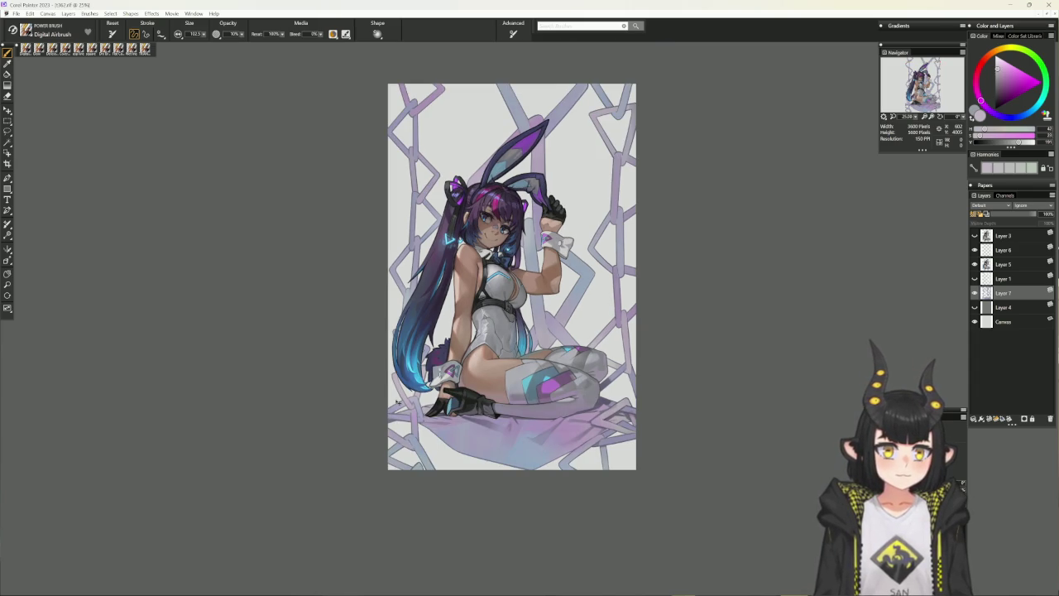
key(ctrl+plus)
key(ctrl+plus)
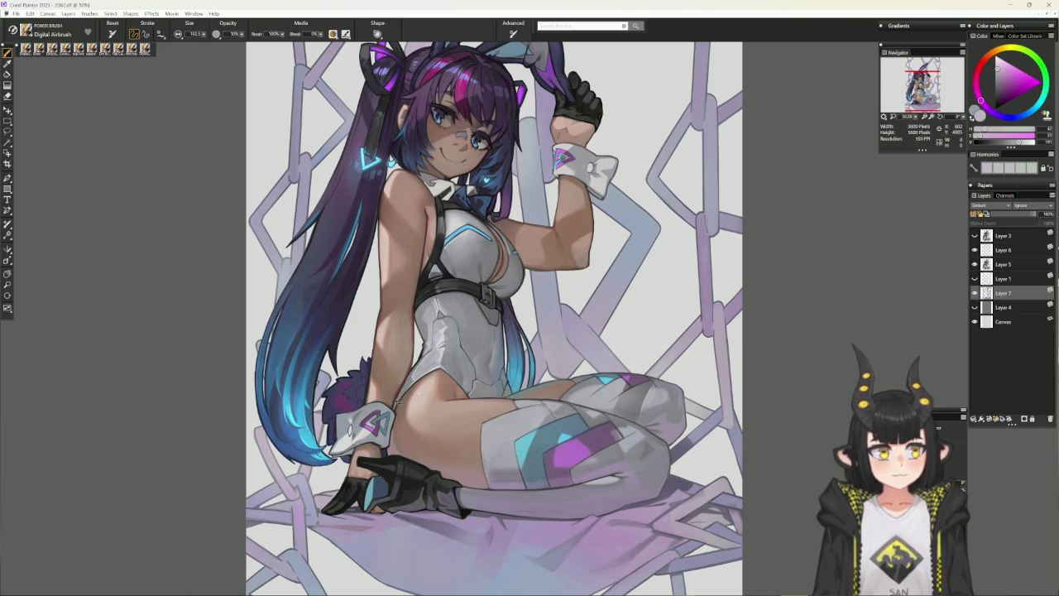
Return to the Glow brush on Layer 5 with a blue hue
click(1033, 113)
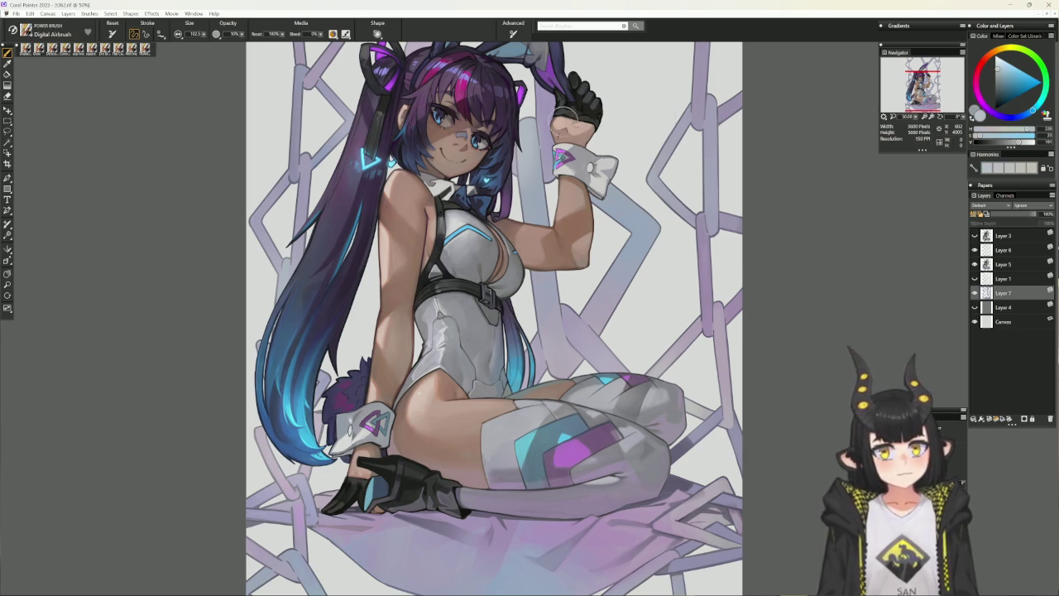
click(64, 50)
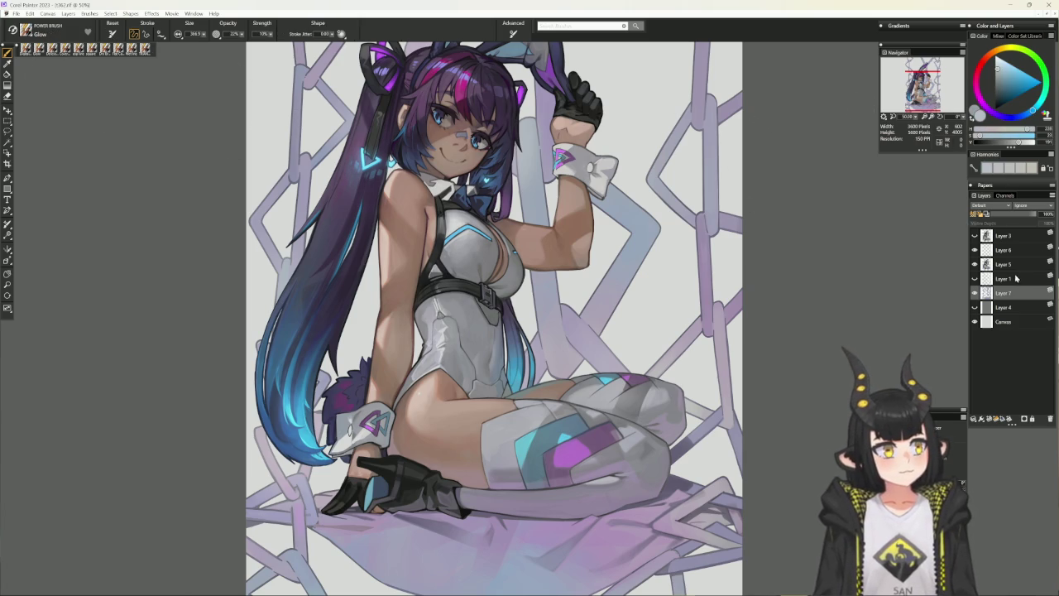
click(999, 265)
drag(691, 277, 671, 330)
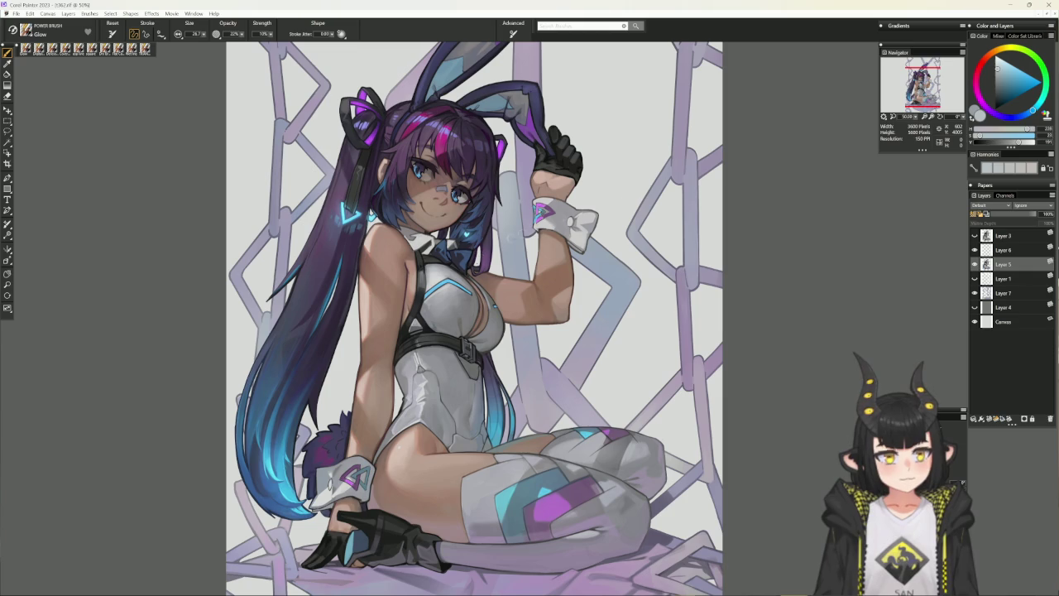
Set a very dark paint colour, resize the brush, and choose the soft airbrush
click(1003, 108)
drag(1003, 107, 1034, 111)
click(1003, 108)
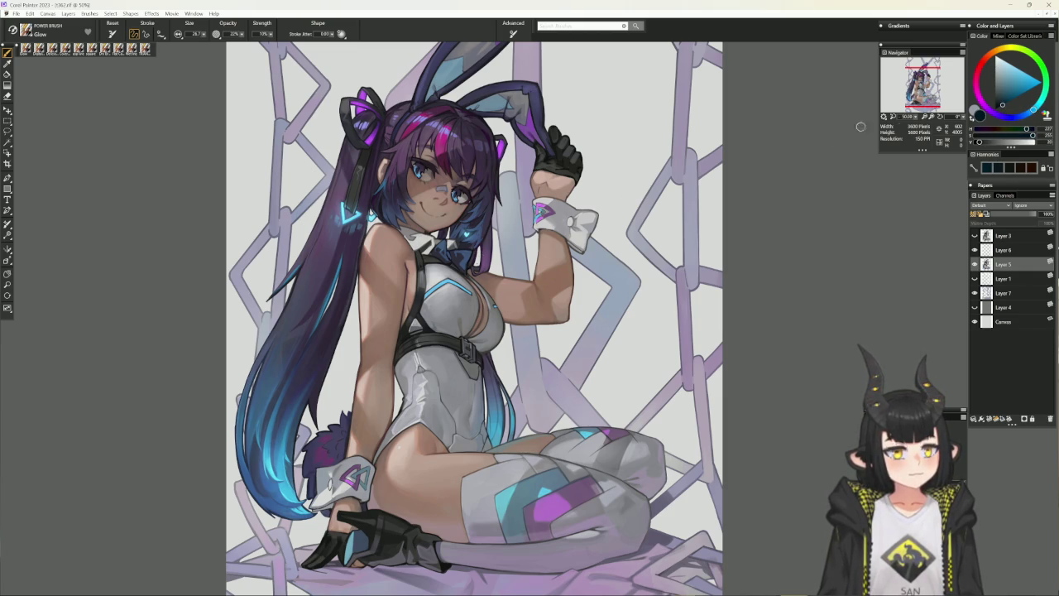
key(bracketright)
key(bracketright)
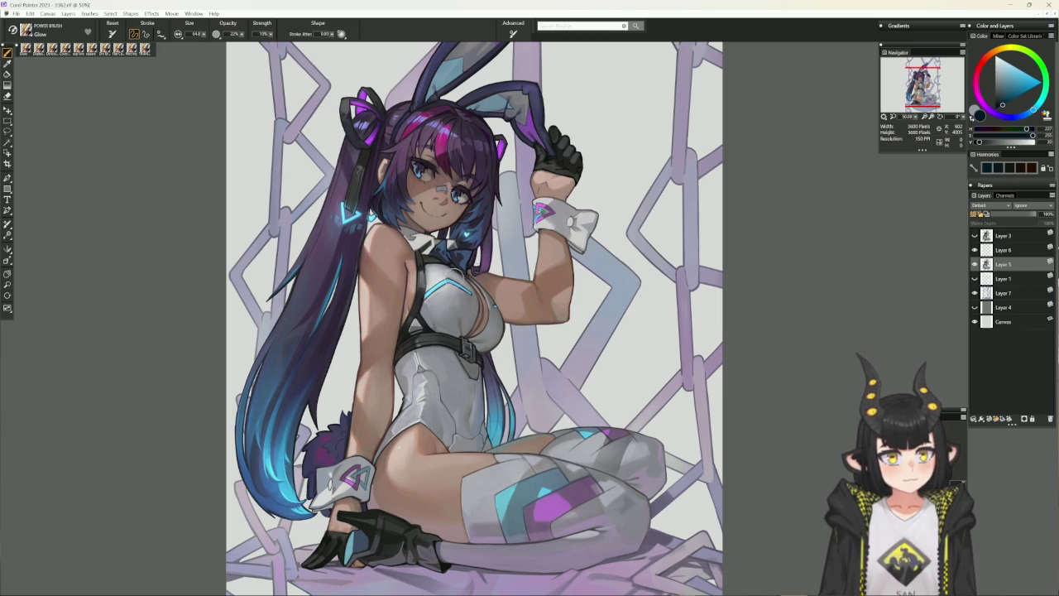
key(bracketleft)
key(bracketleft)
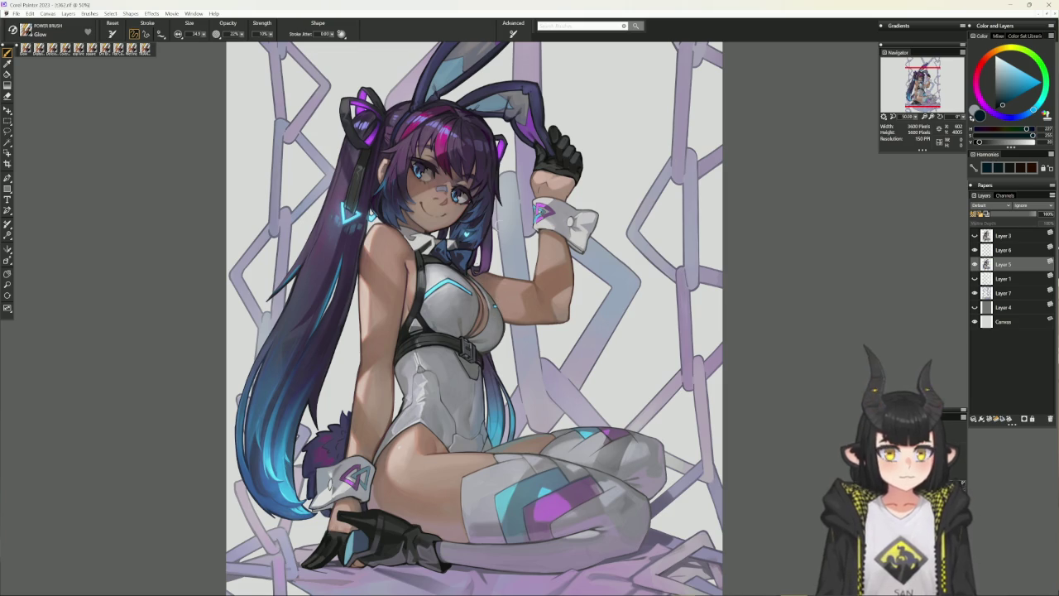
click(61, 47)
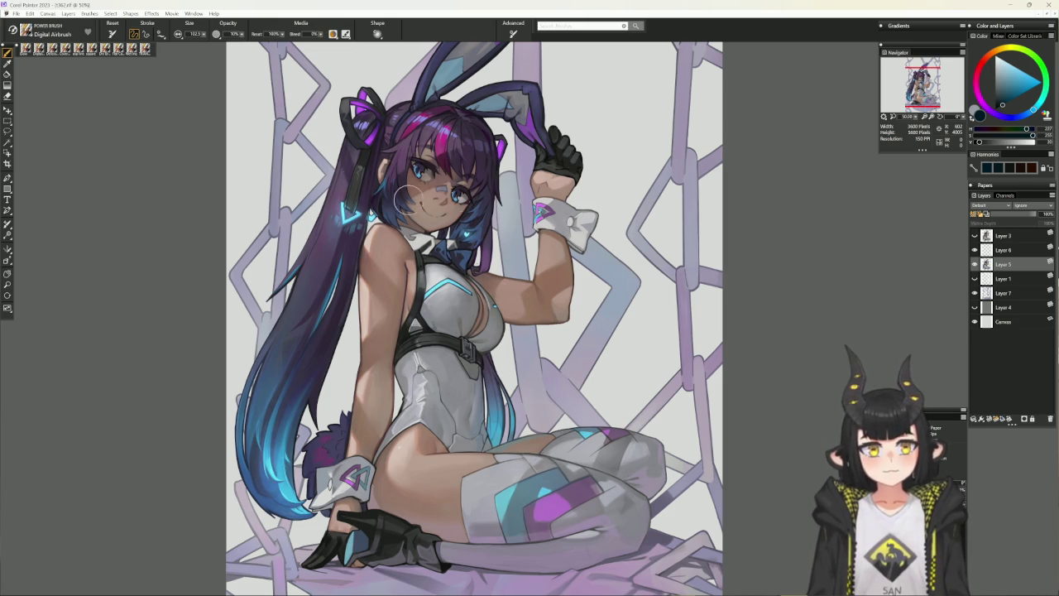
Shrink the Digital Airbrush and sample brighter skin tones from the torso and thigh
alt+click(480, 291)
key(bracketleft)
key(bracketleft)
key(bracketleft)
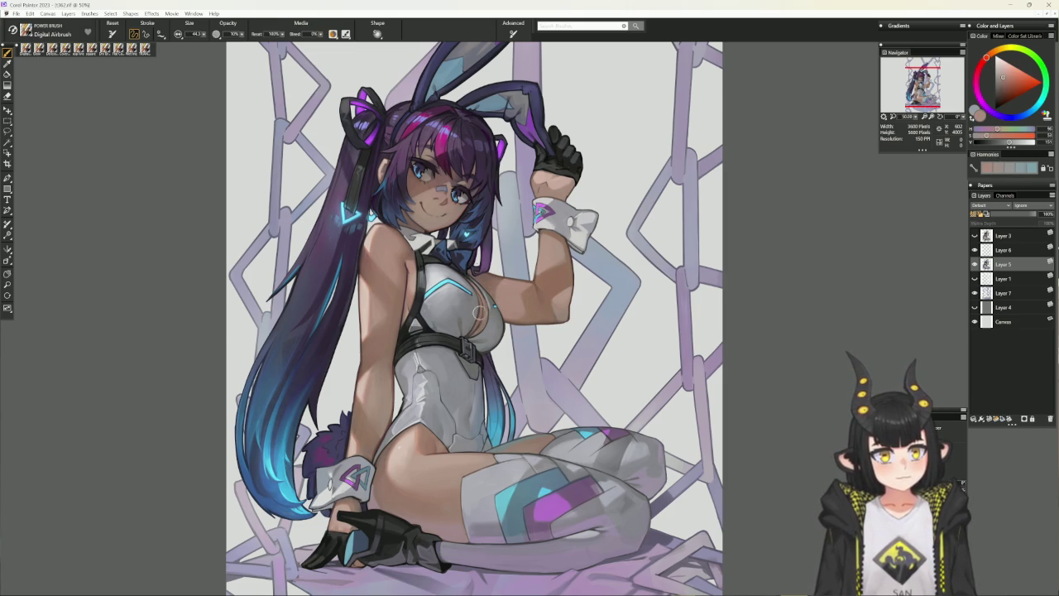
key(bracketleft)
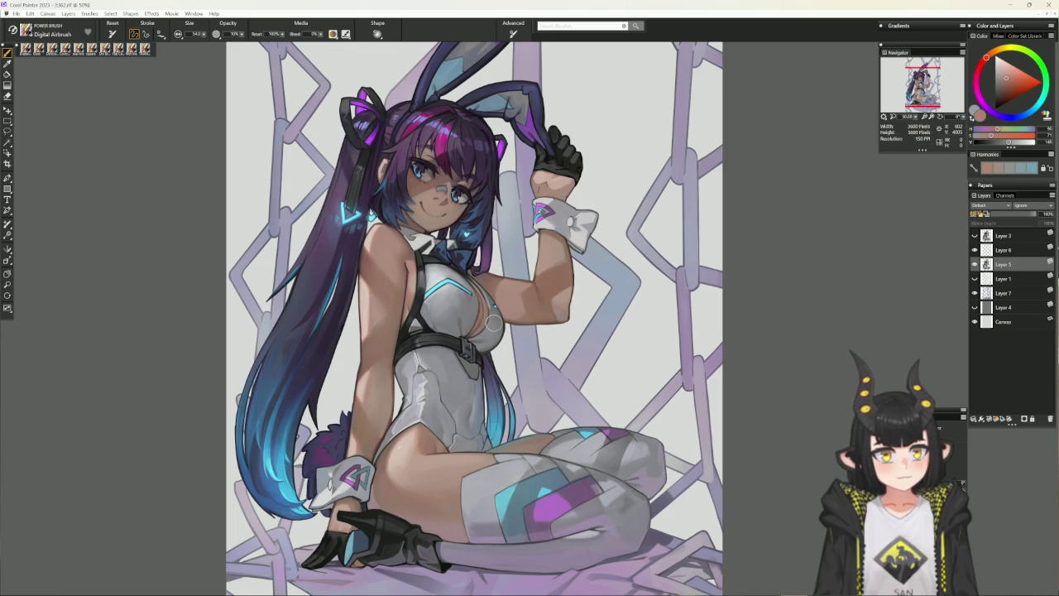
drag(494, 323, 515, 232)
alt+click(436, 339)
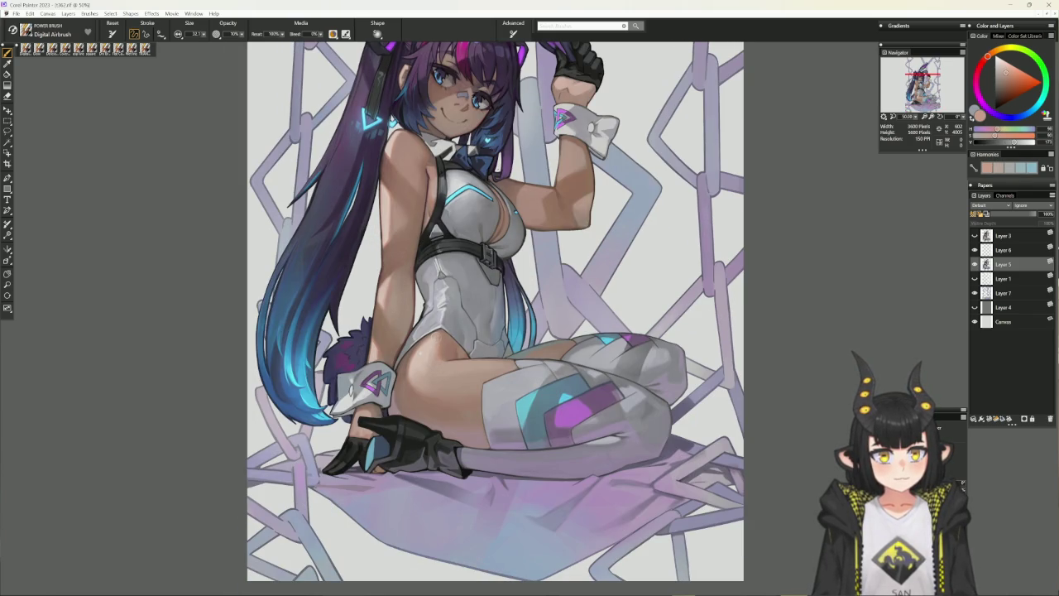
alt+click(414, 347)
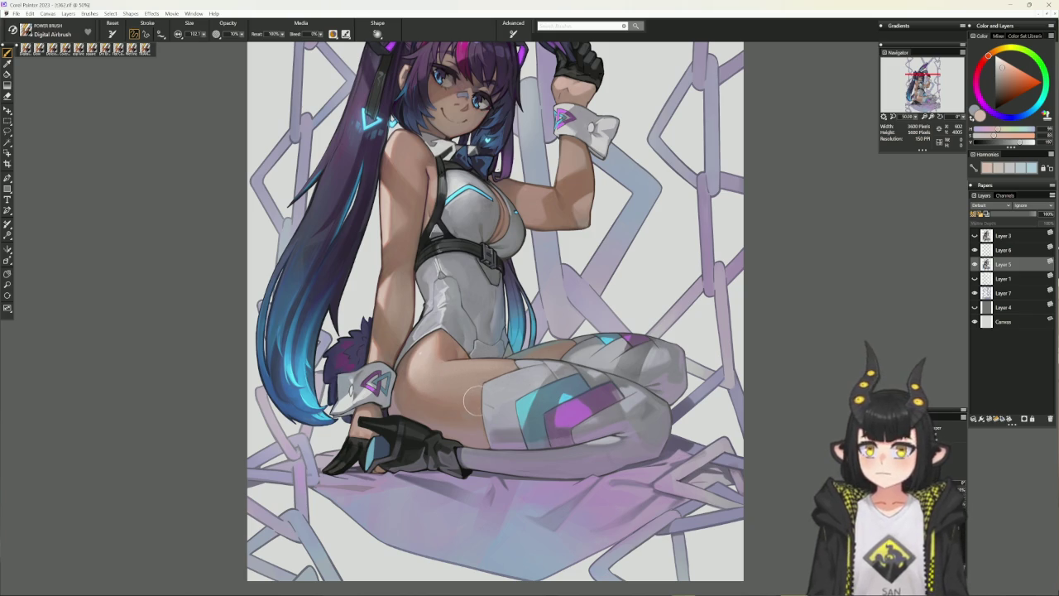
alt+click(435, 373)
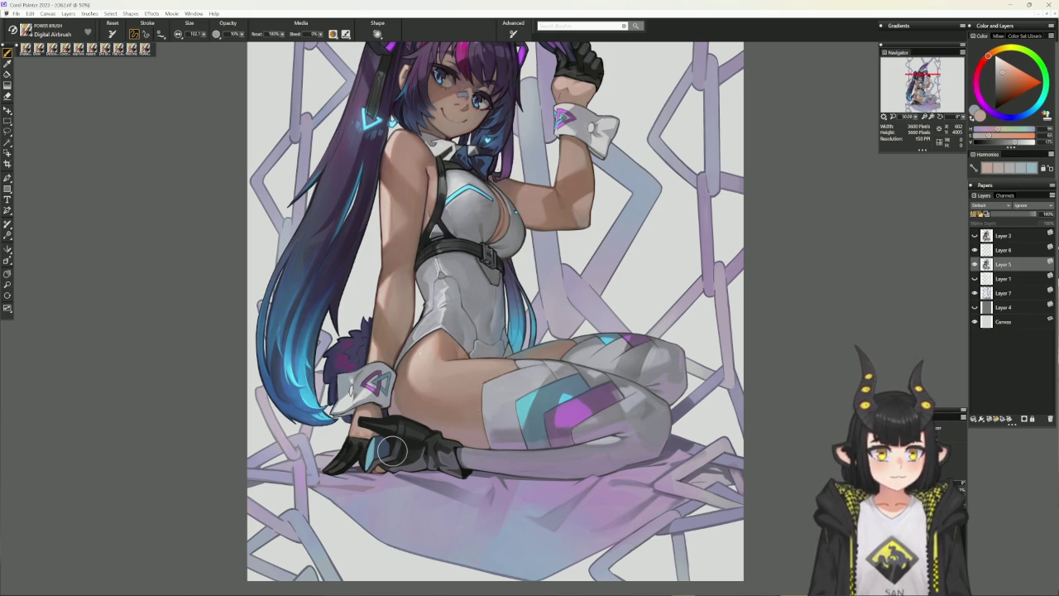
drag(688, 368, 653, 331)
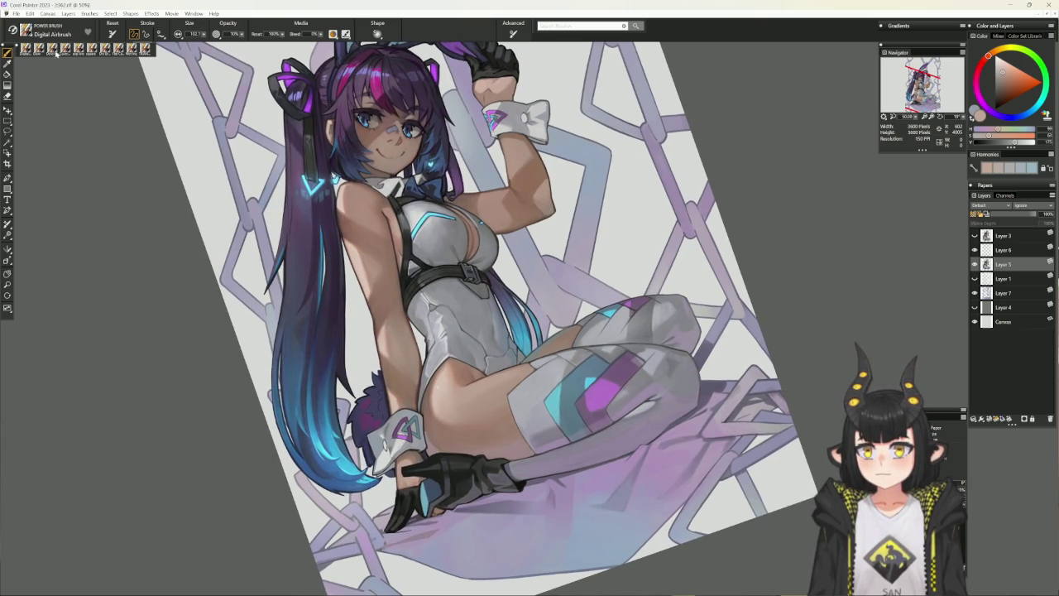
click(56, 51)
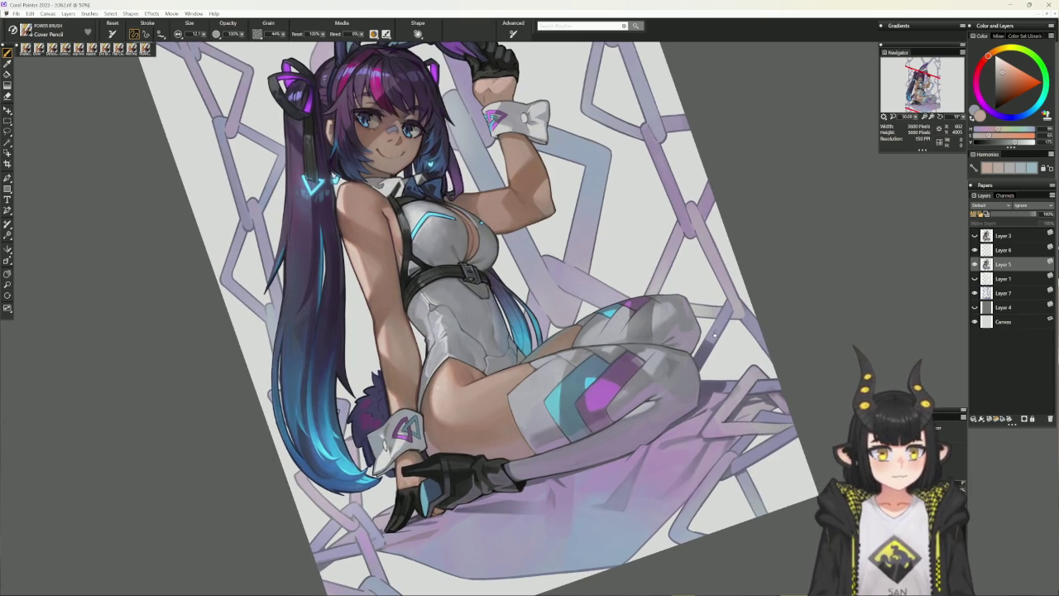
Rotate the canvas so the figure lies horizontally, sampling a darker tone and pale blue-grey
drag(713, 335, 687, 249)
alt+click(552, 374)
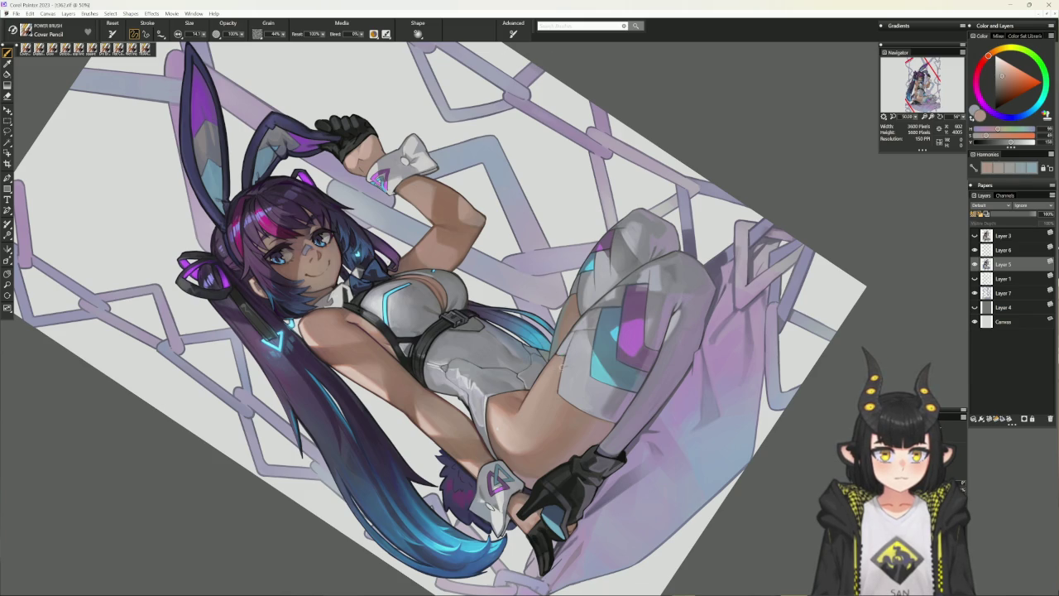
drag(724, 361, 579, 74)
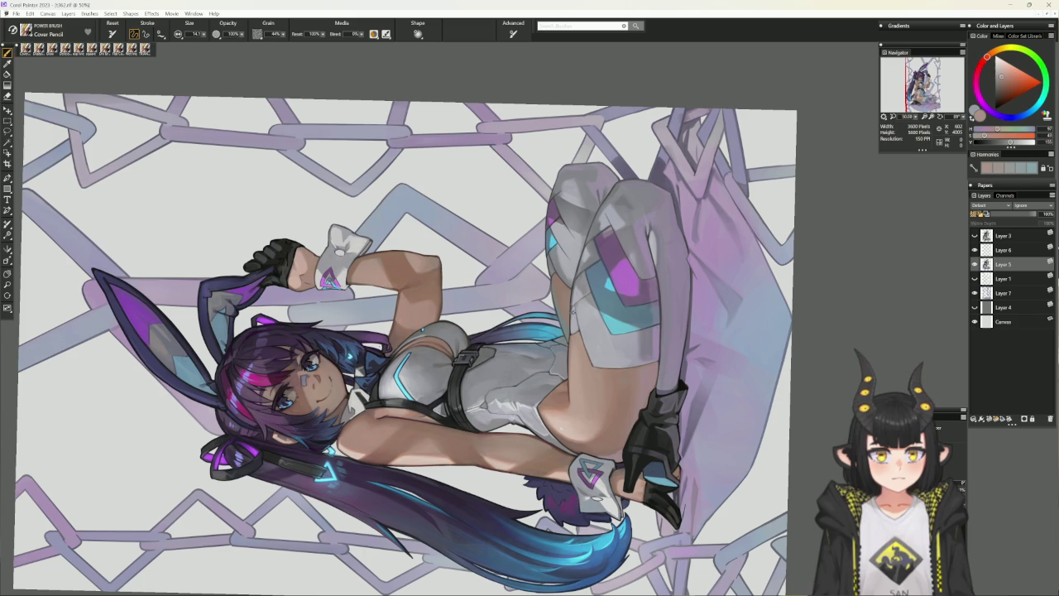
alt+click(579, 320)
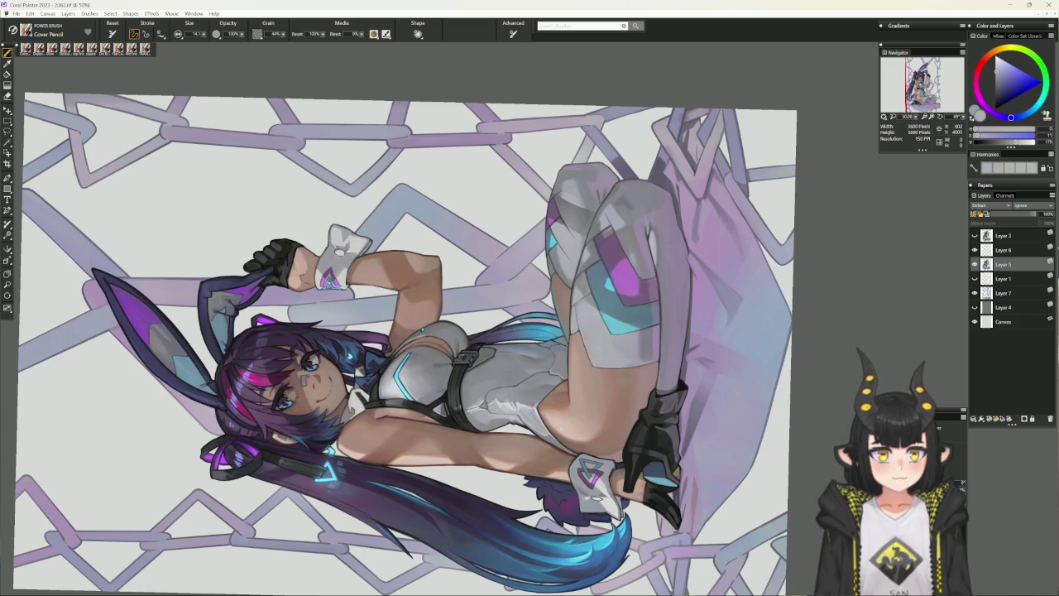
Pick purple and dark blue, then return the canvas upright and zoom in on the legs
alt+click(621, 281)
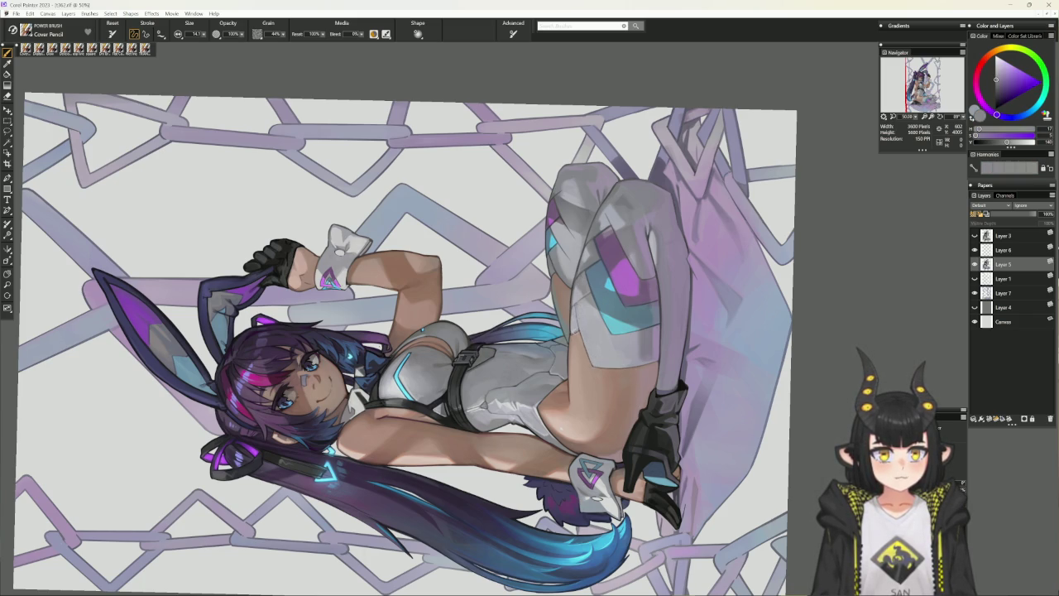
alt+click(376, 339)
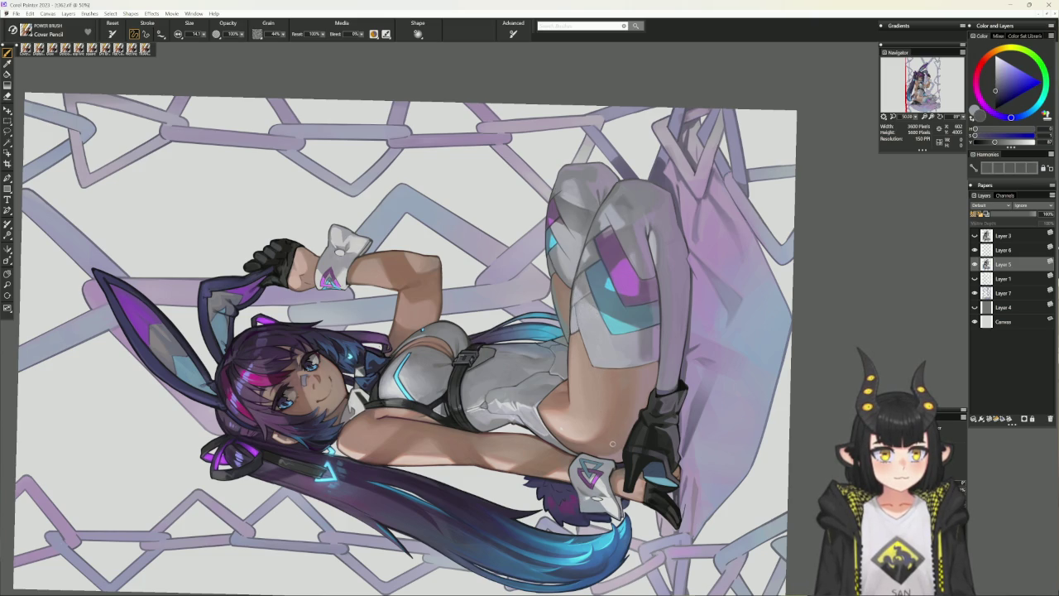
alt+click(612, 444)
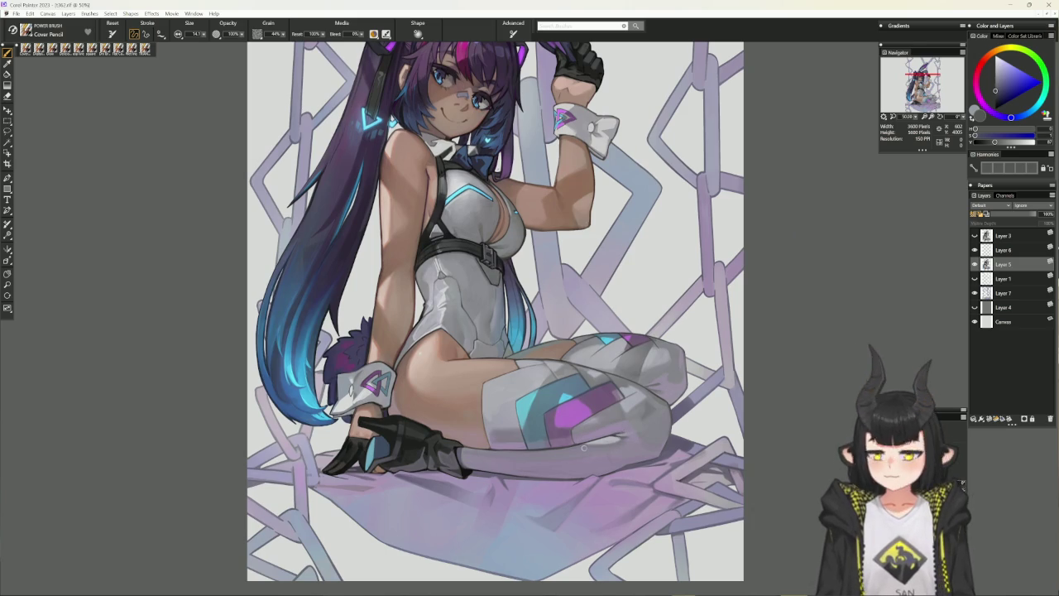
drag(471, 523, 429, 325)
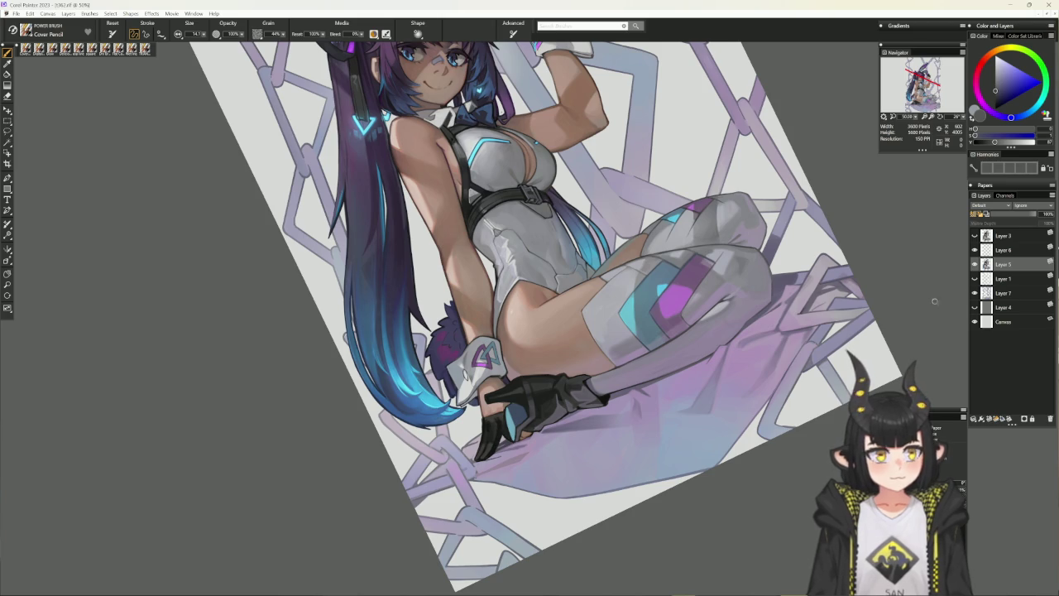
mouse_move(646, 331)
mouse_down()
mouse_move(707, 365)
mouse_move(515, 442)
mouse_up()
alt+click(524, 460)
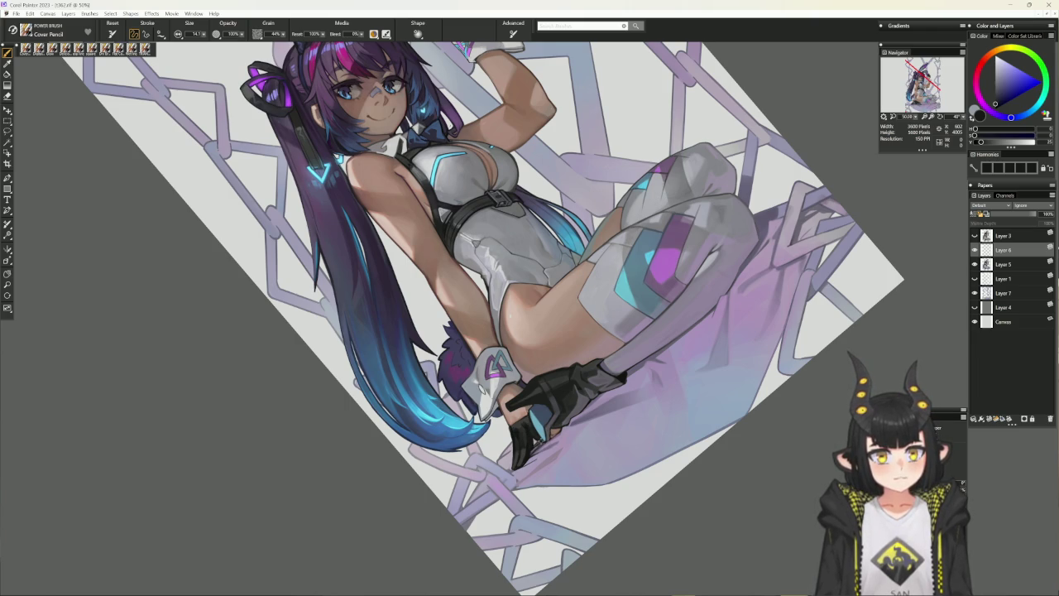
Shade the lower black glove with sampled dark tones, dark red and a lighter highlight tone
alt+click(531, 453)
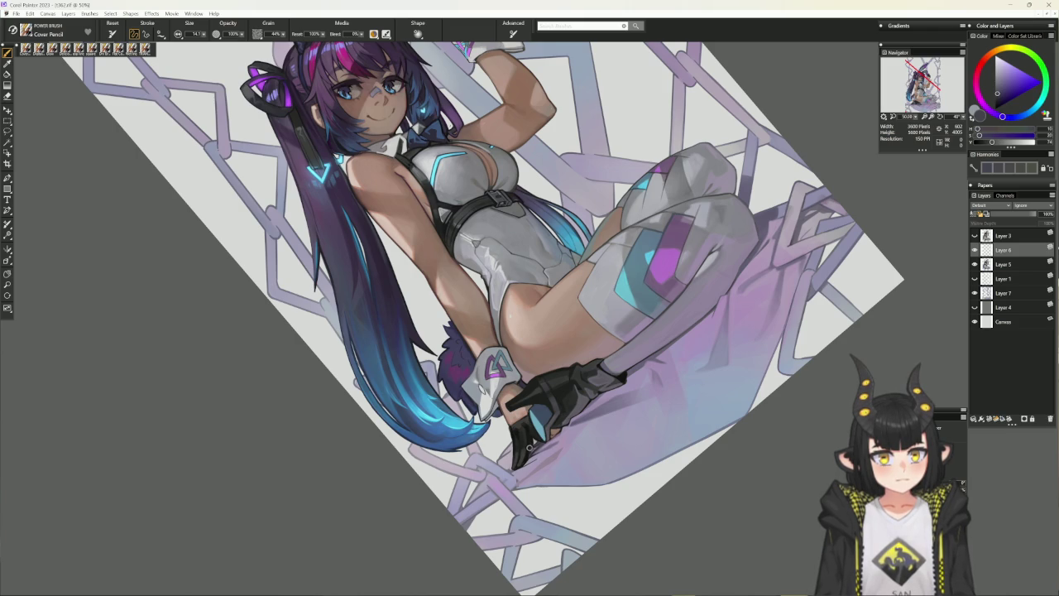
alt+click(519, 434)
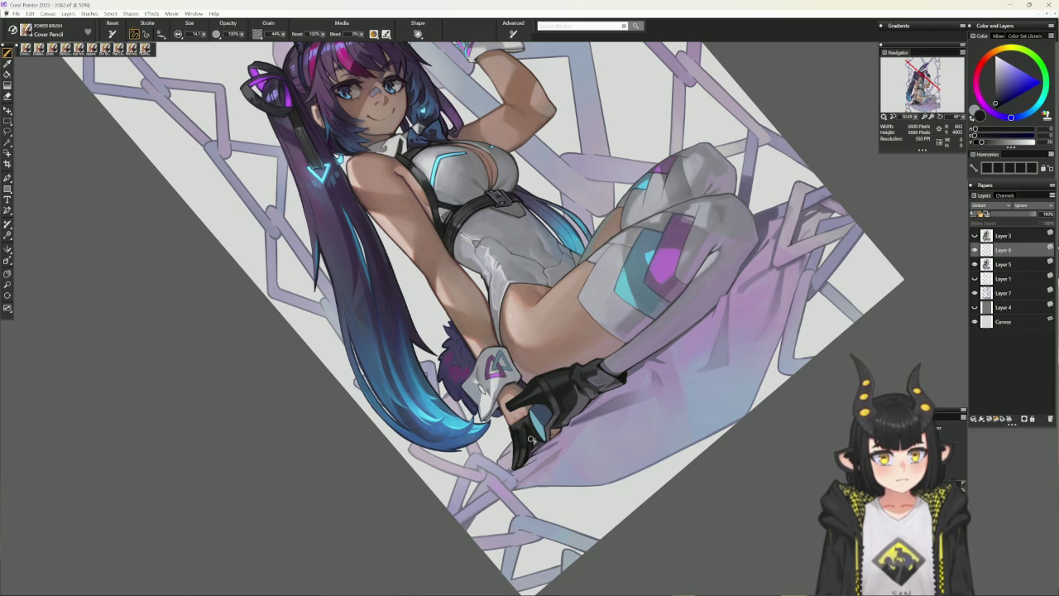
alt+click(523, 439)
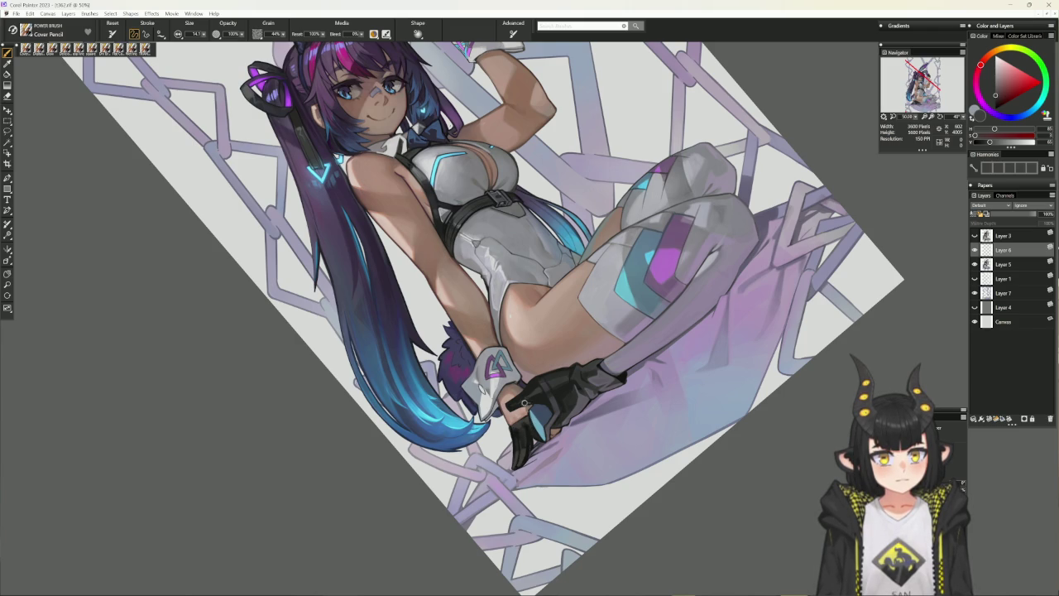
alt+click(520, 436)
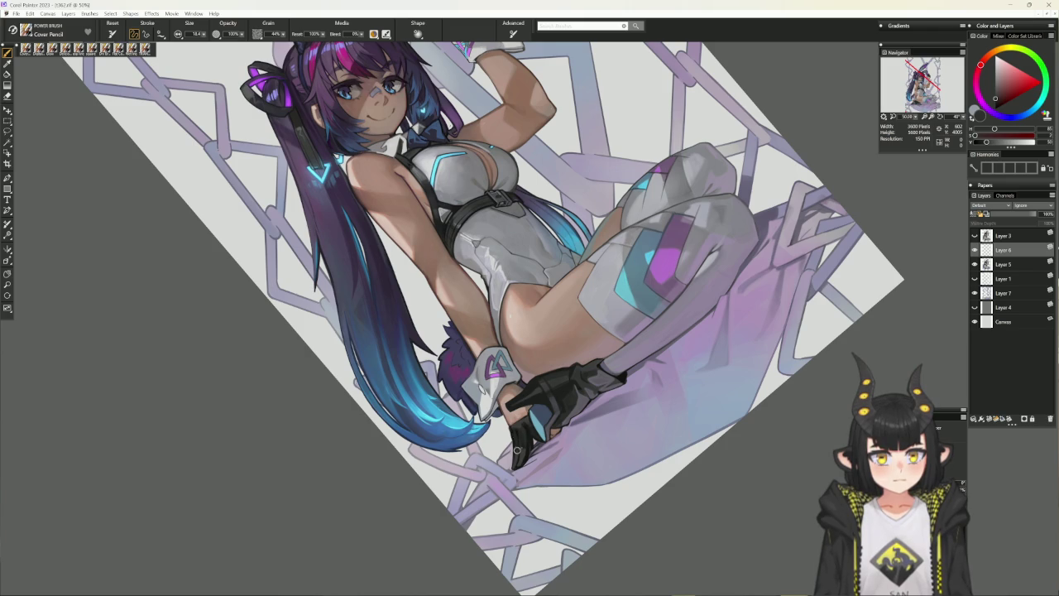
alt+click(513, 424)
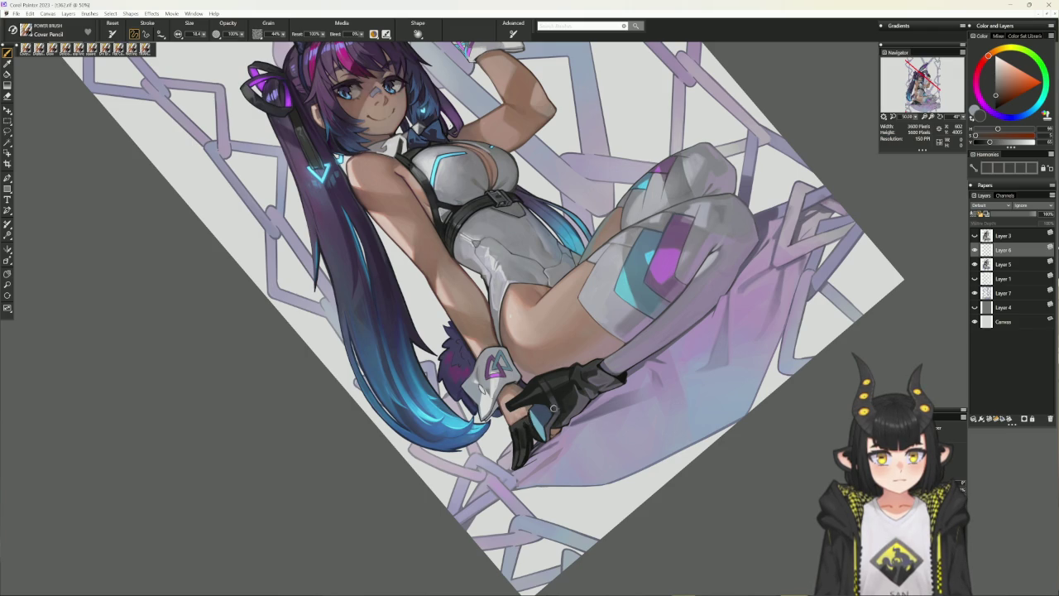
alt+click(553, 408)
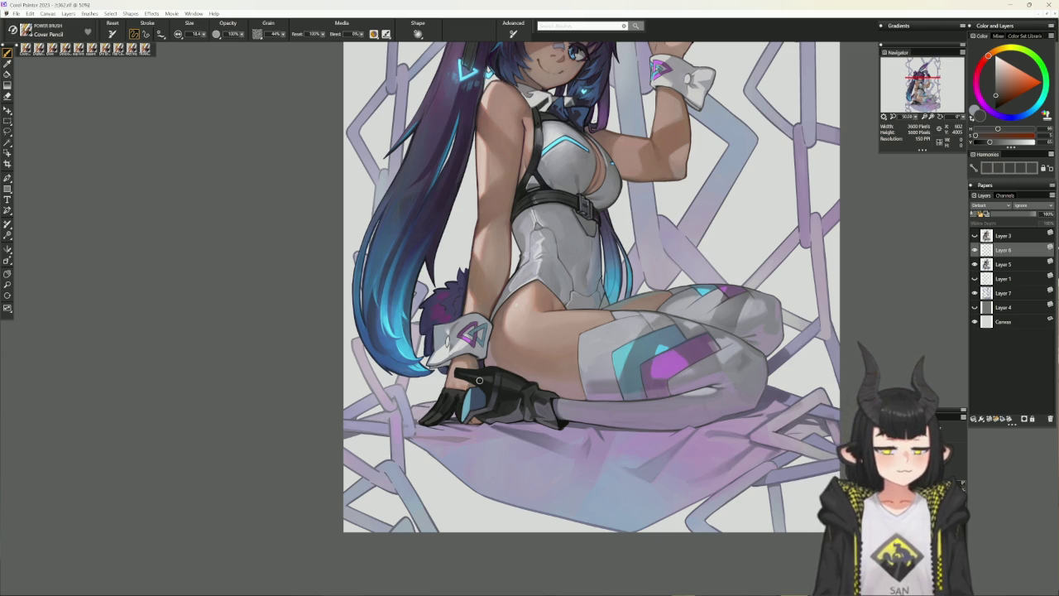
Touch up the lower glove using sampled glove blue, cloth lavender and glove near-black
alt+click(461, 408)
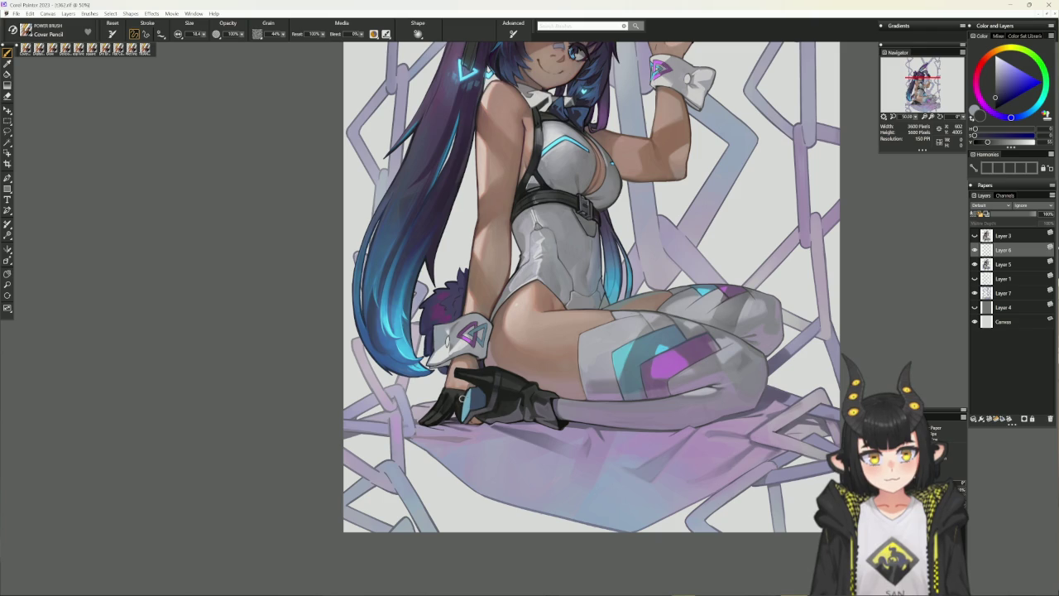
alt+click(455, 411)
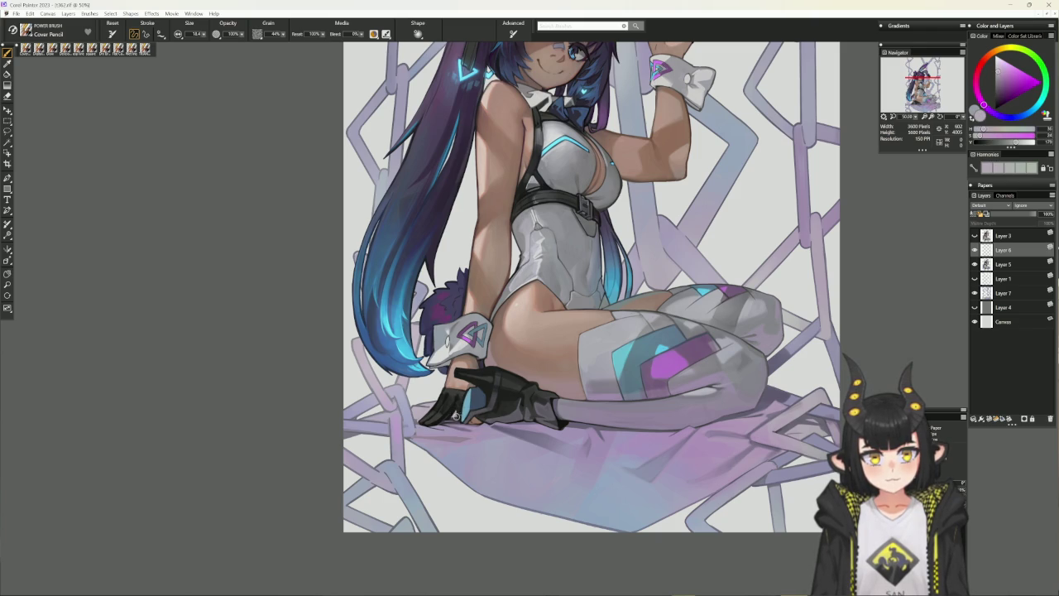
alt+click(452, 412)
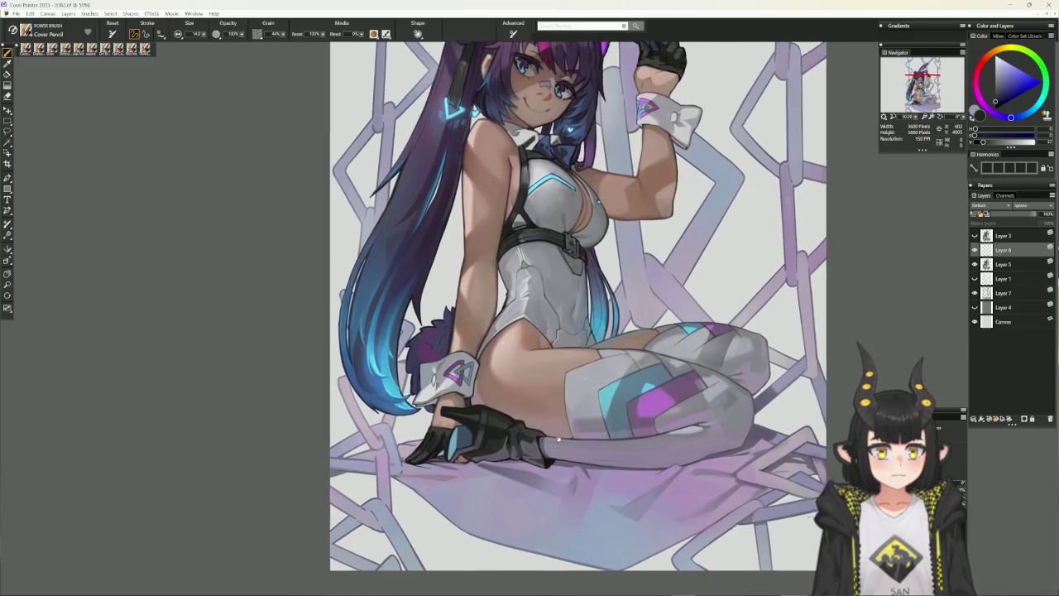
Pan up to the face and sample a face colour for touch-ups
drag(453, 413, 420, 517)
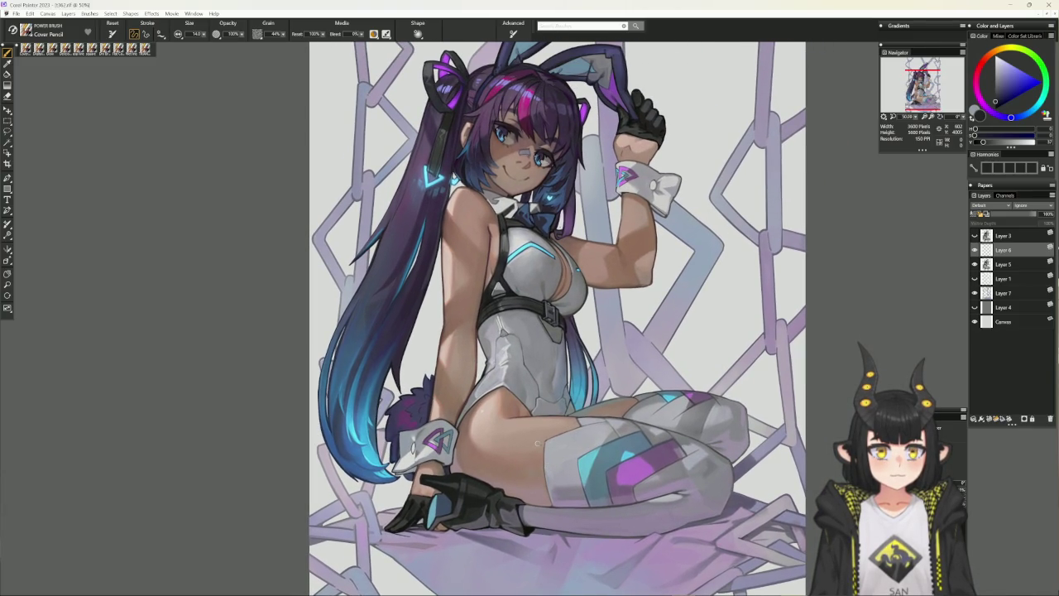
drag(558, 429, 517, 512)
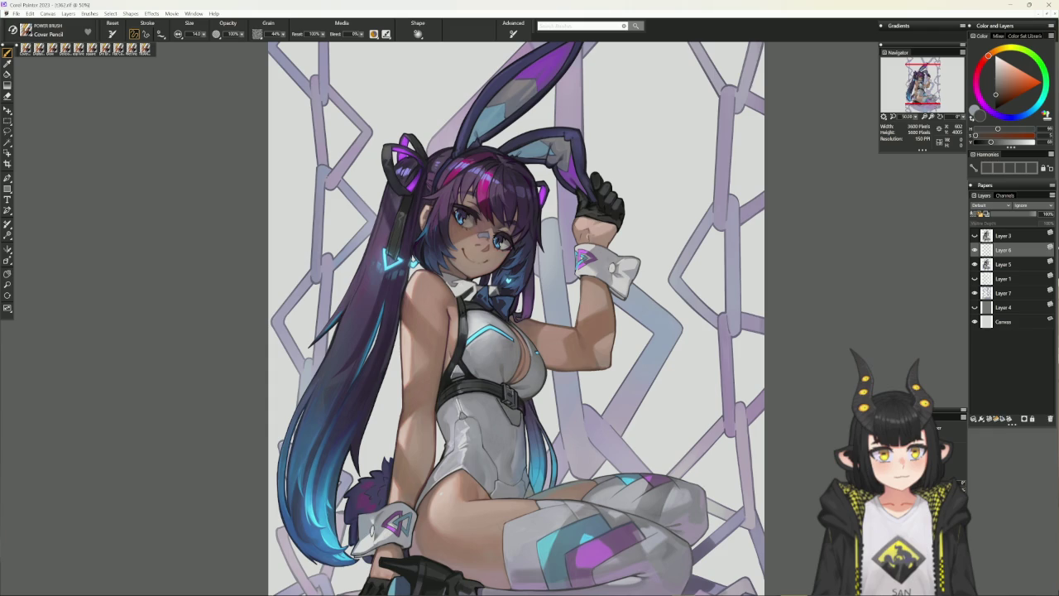
alt+click(588, 226)
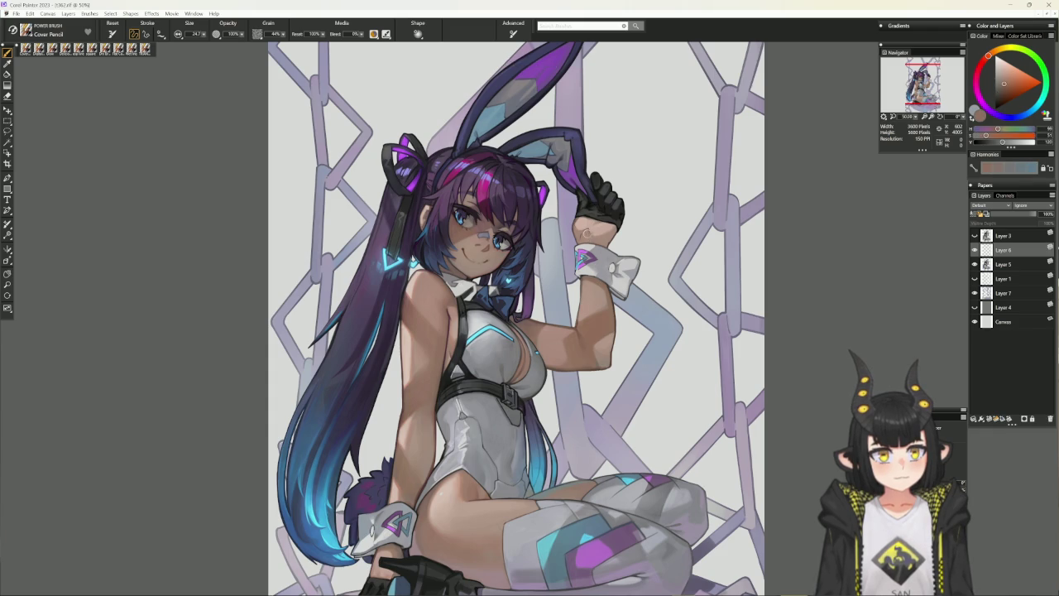
Zoom out to the whole artwork and tilt it to a new angle
drag(546, 457, 567, 324)
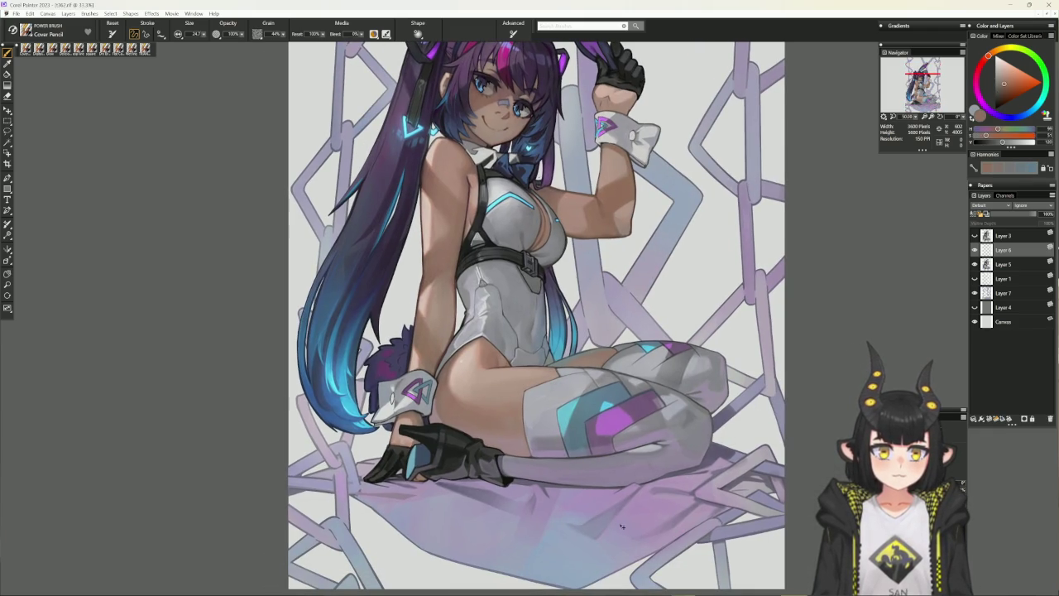
key(ctrl+minus)
drag(655, 494, 671, 327)
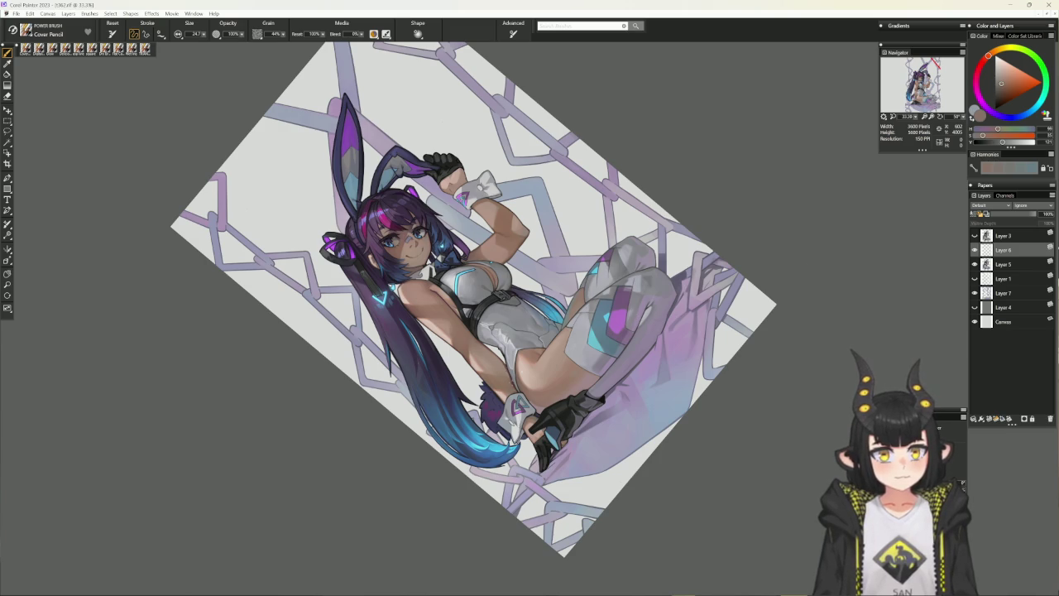
Paint glove details with the Dry Brush in sampled near-black blue and light lavender on a tilted canvas
alt+click(565, 441)
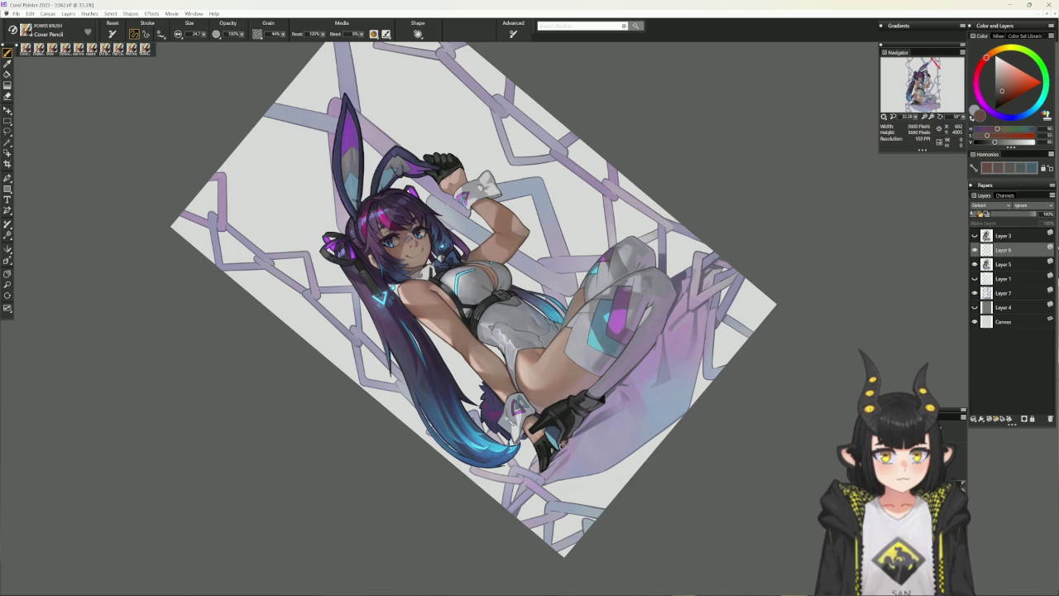
key(ctrl+0)
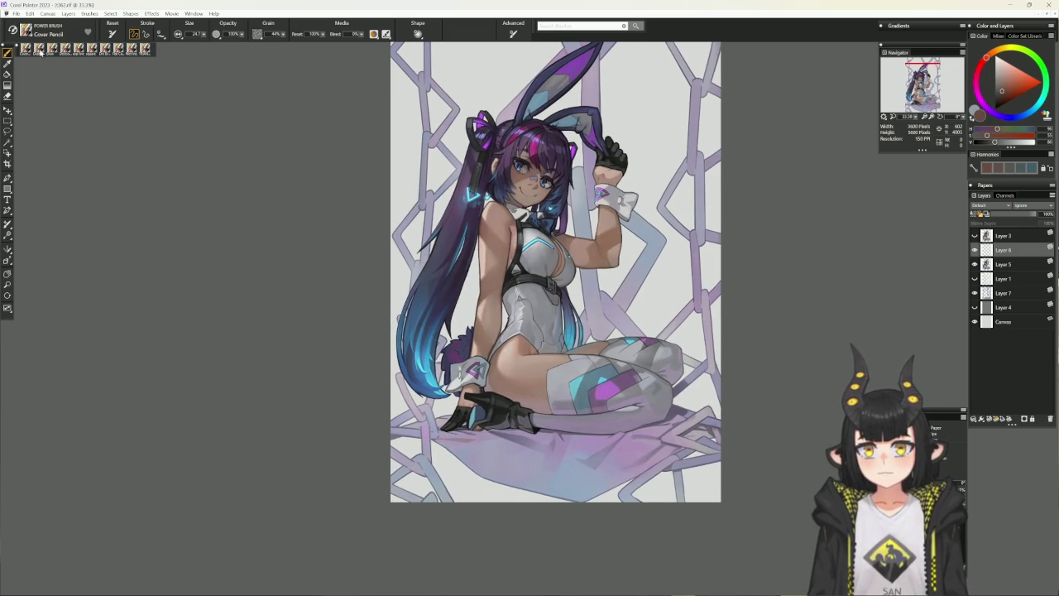
click(106, 48)
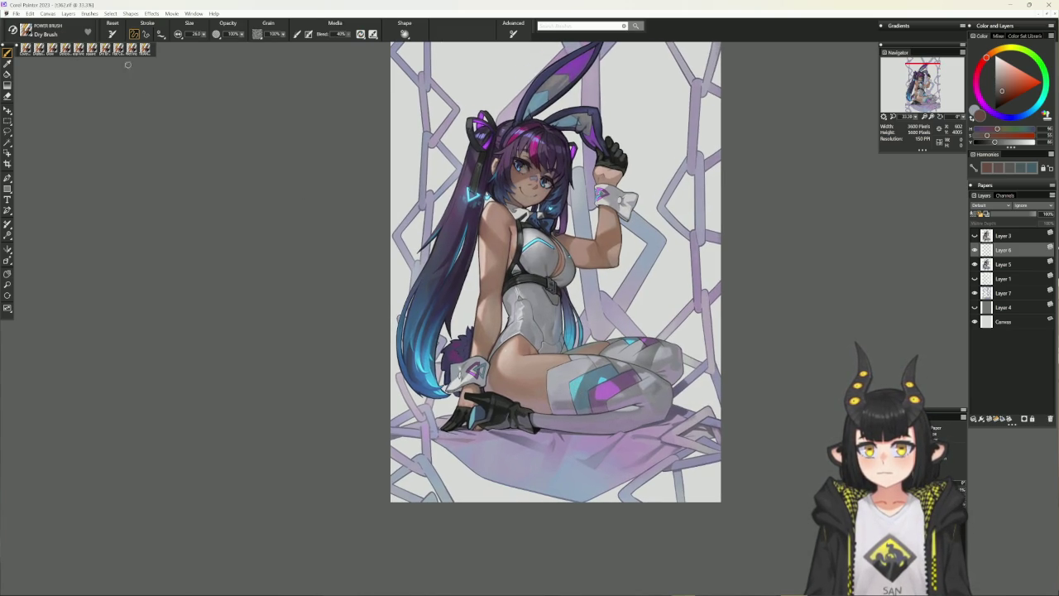
alt+click(494, 406)
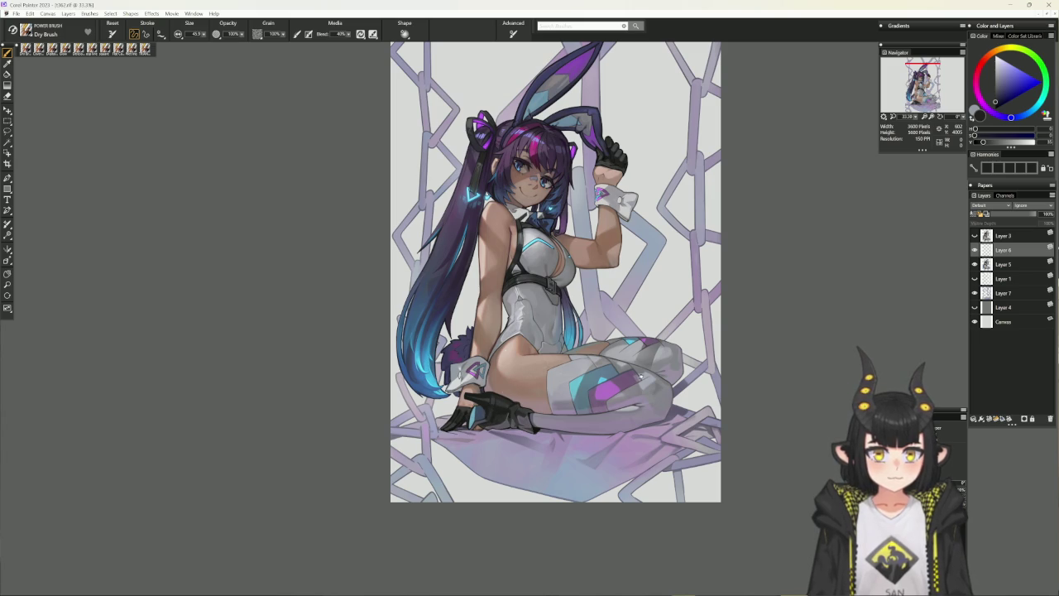
drag(640, 376, 588, 405)
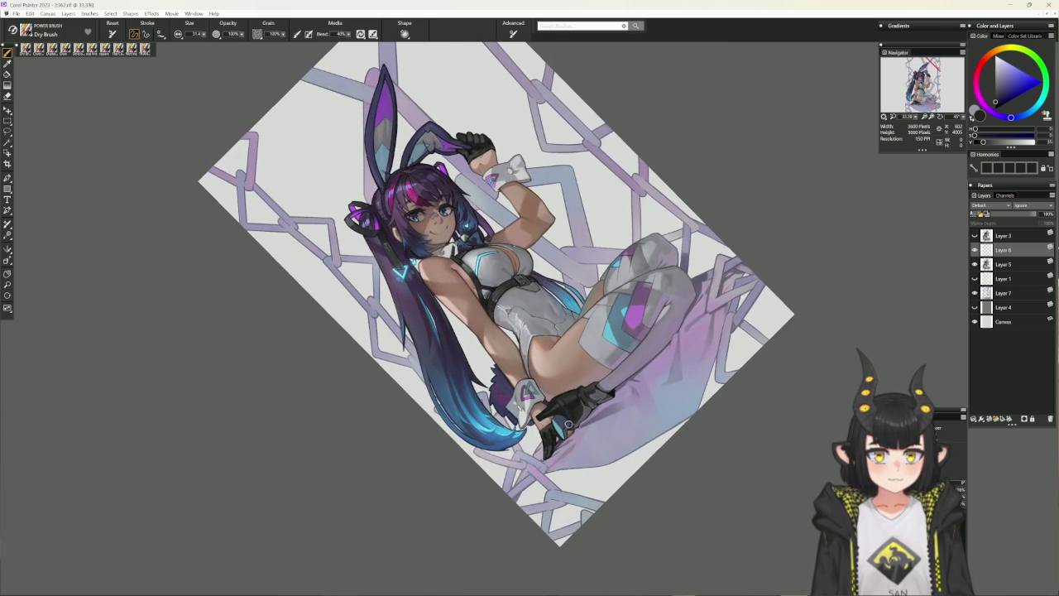
alt+click(582, 419)
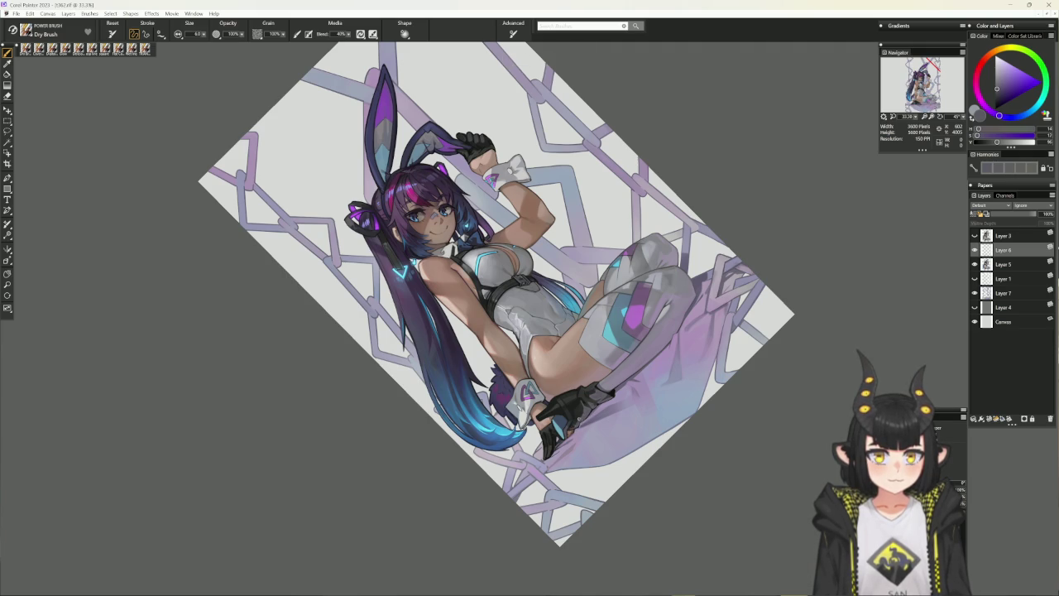
key(b)
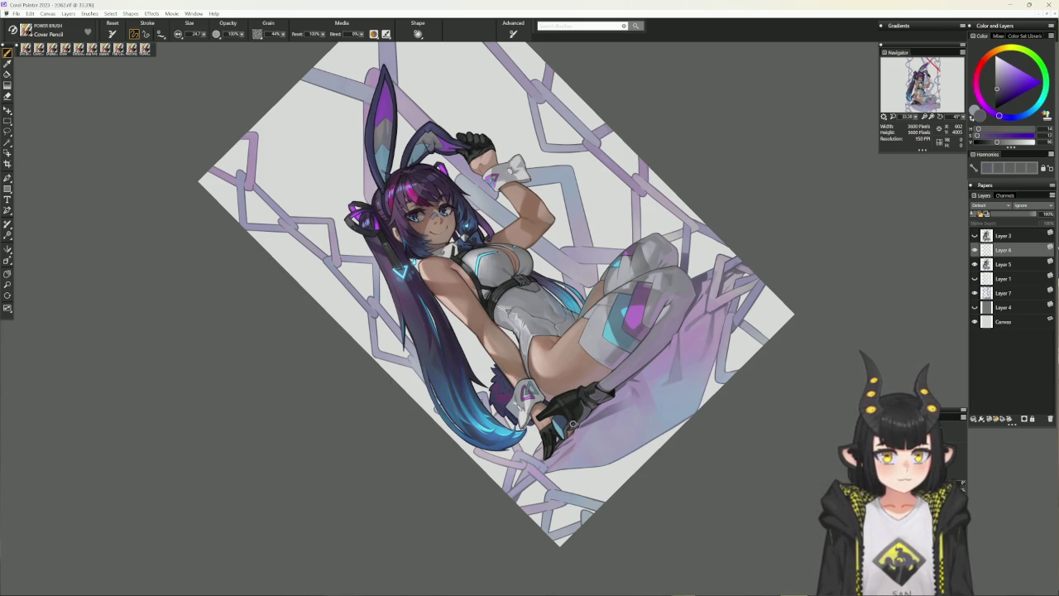
Paint the gloves in grey, light purple, dark blue, dark purple and lavender on a sideways view
alt+click(579, 418)
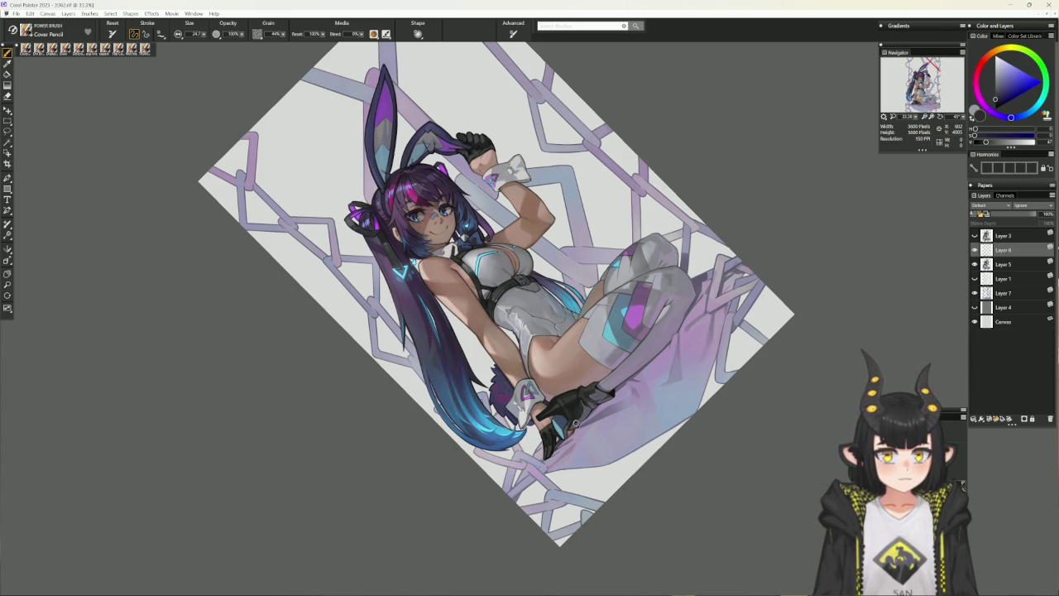
alt+click(583, 410)
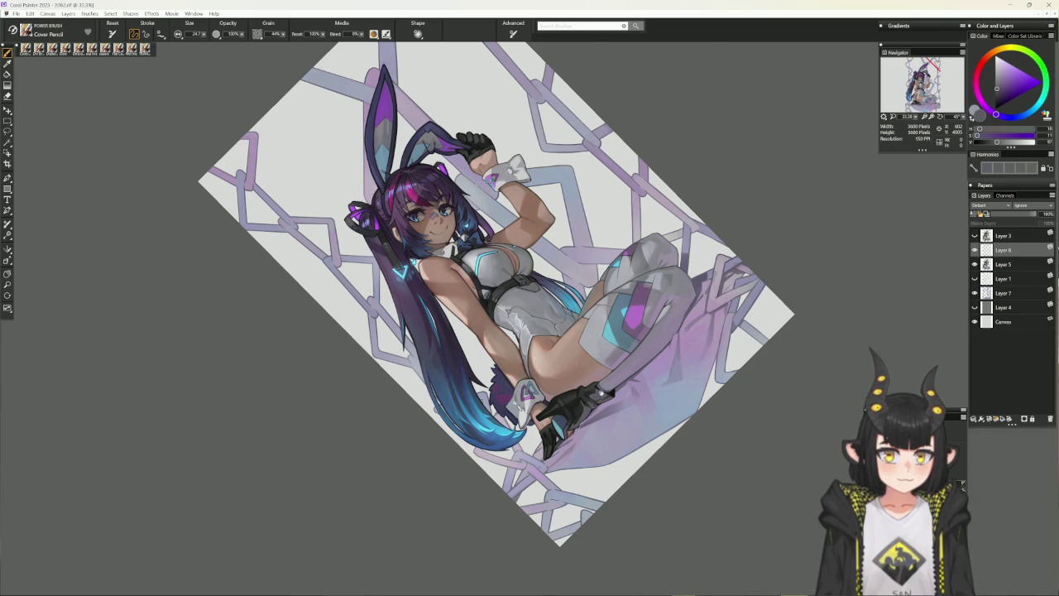
shift+click(599, 394)
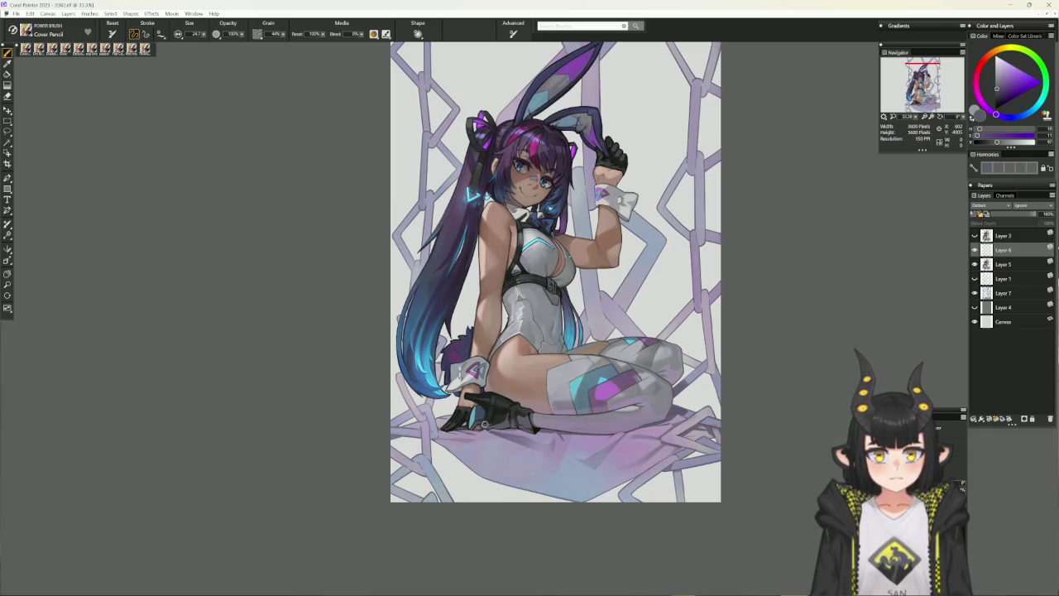
alt+click(490, 422)
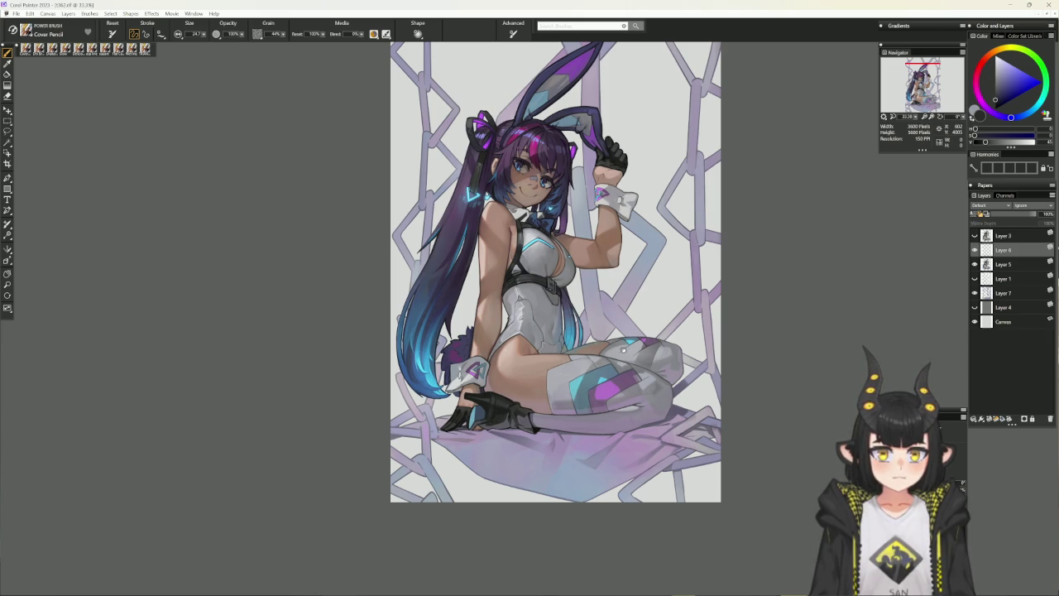
drag(624, 350, 669, 277)
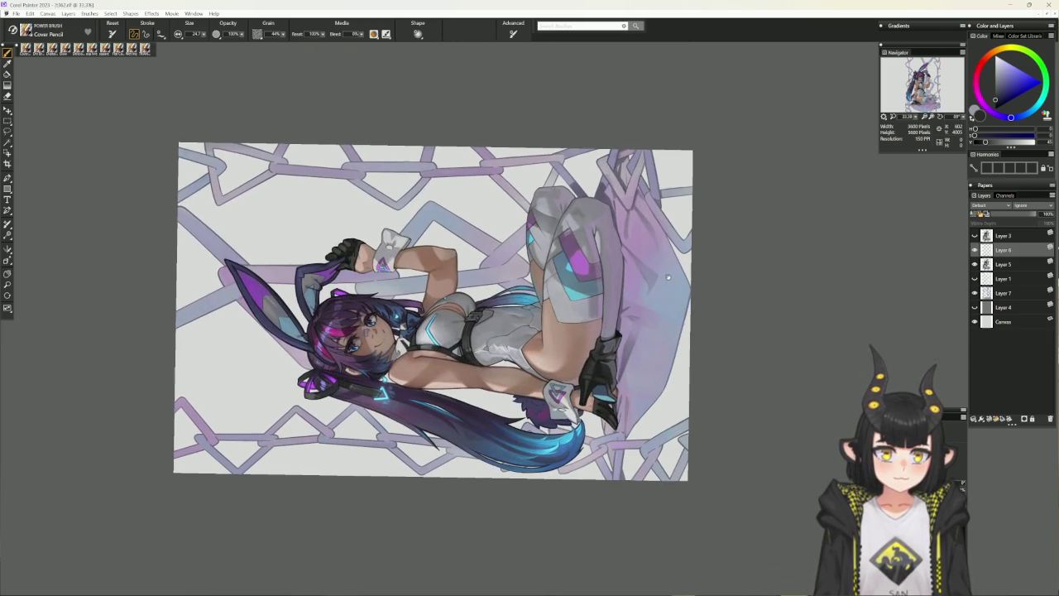
alt+click(591, 388)
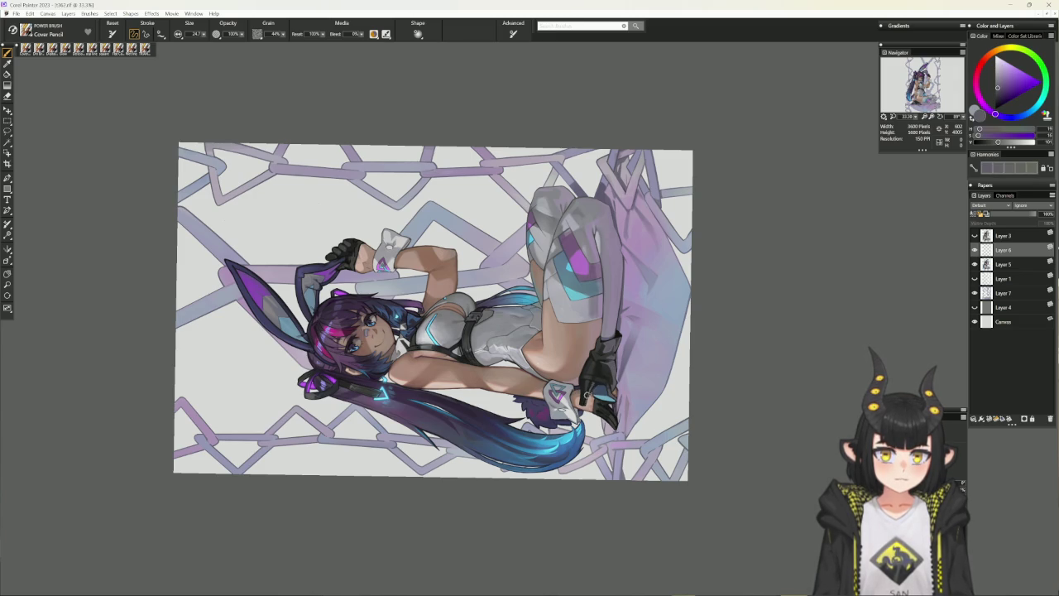
alt+click(591, 388)
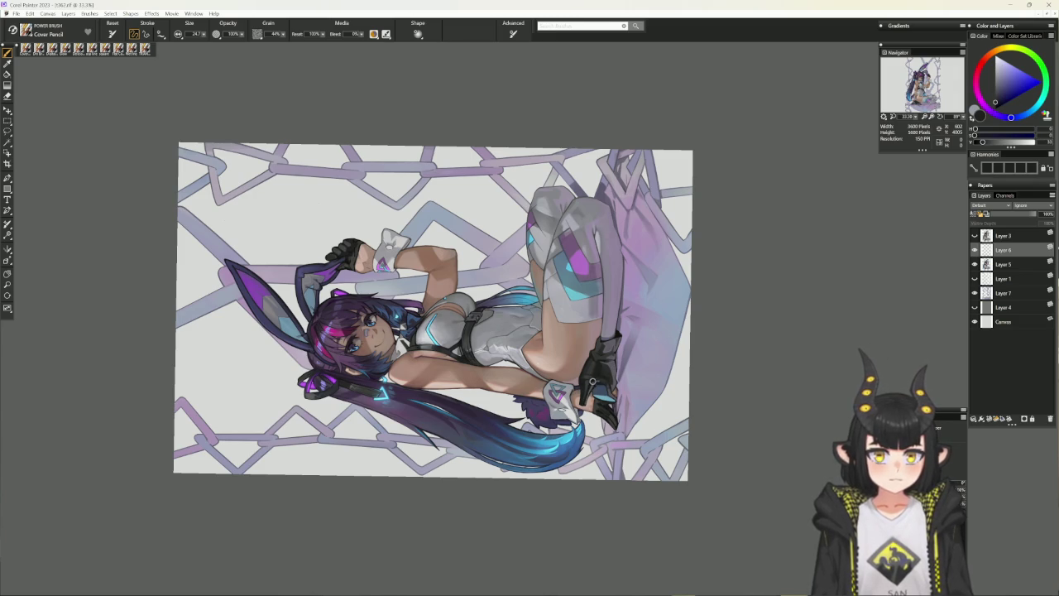
alt+click(590, 387)
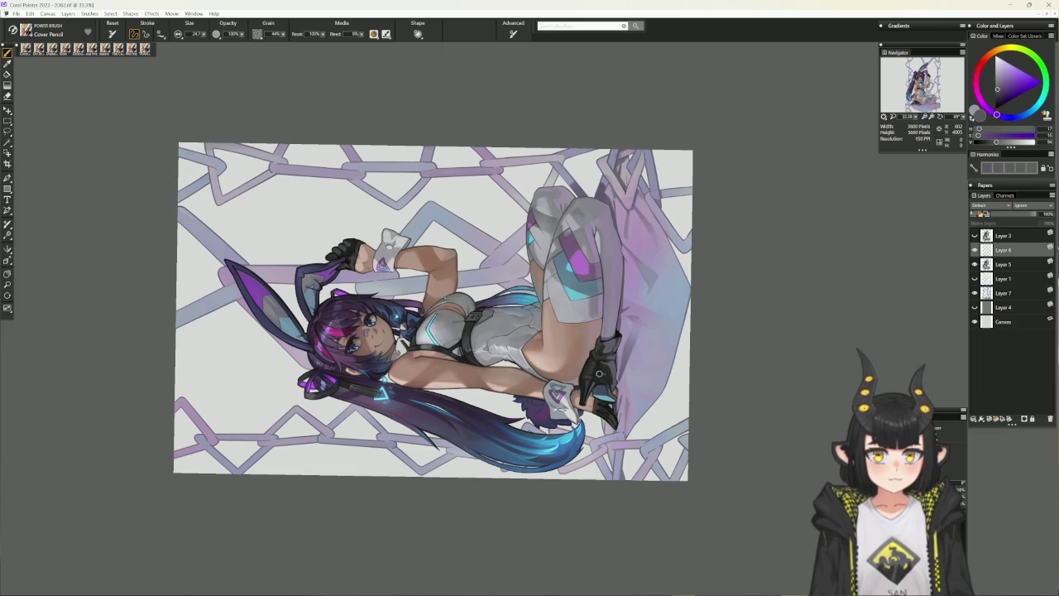
key(ctrl+alt+0)
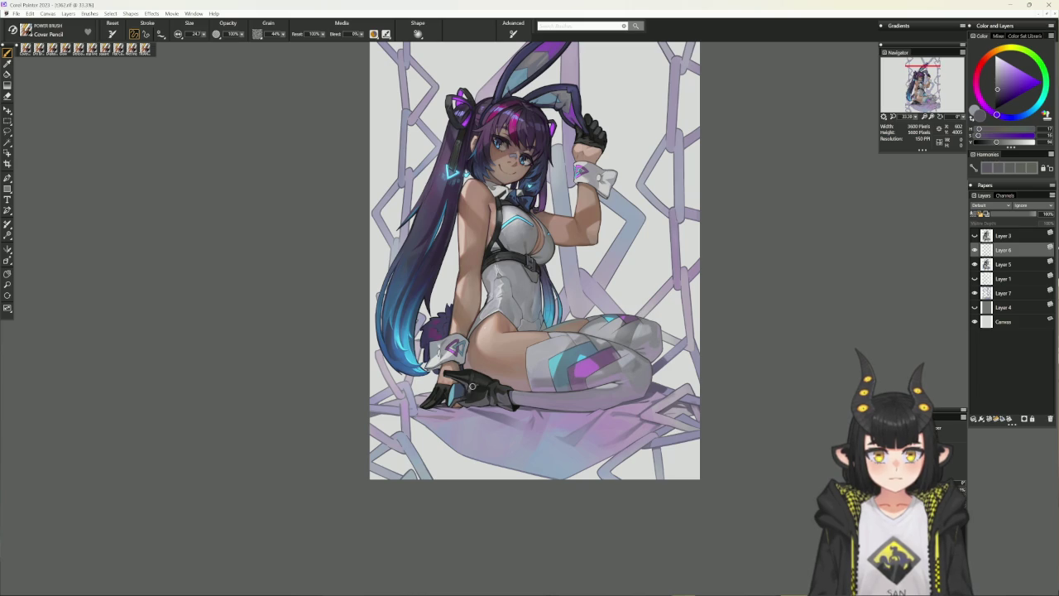
Add near-black blue, dark purple and purple strokes to the black glove on a 60° rotated view
alt+click(468, 380)
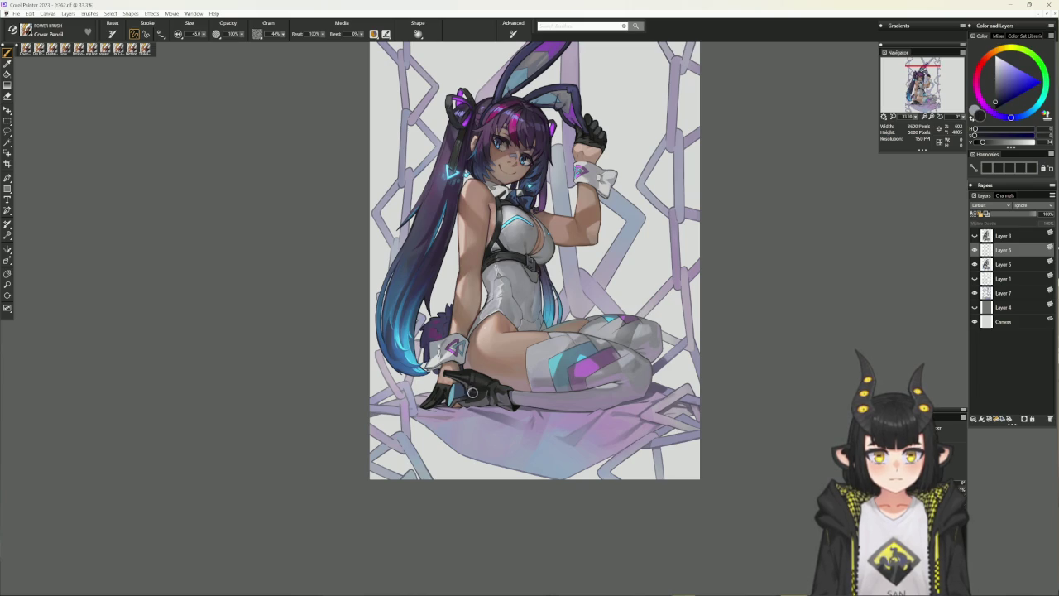
drag(542, 367, 569, 352)
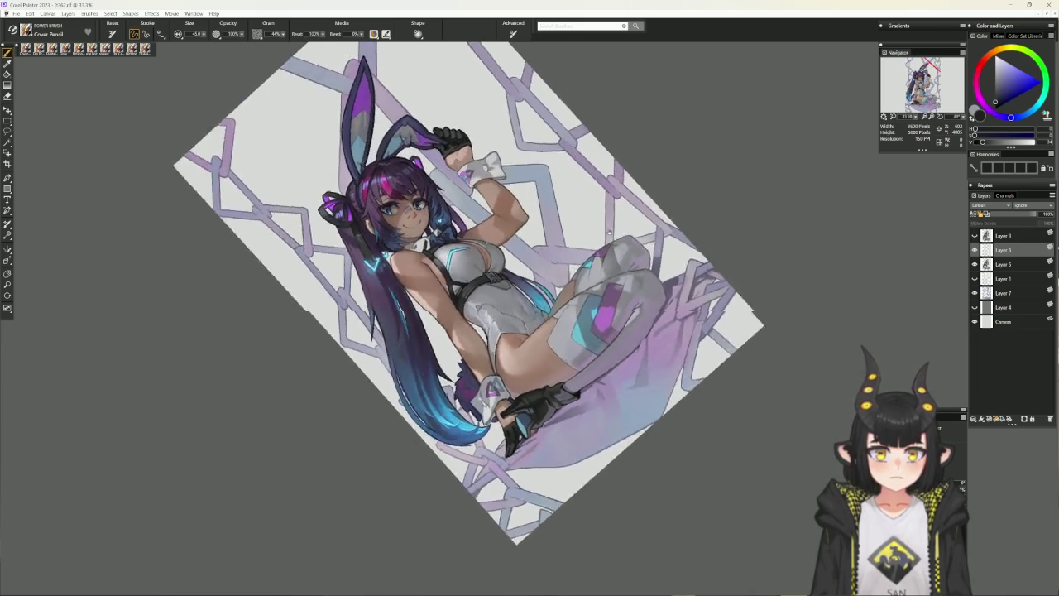
alt+click(580, 390)
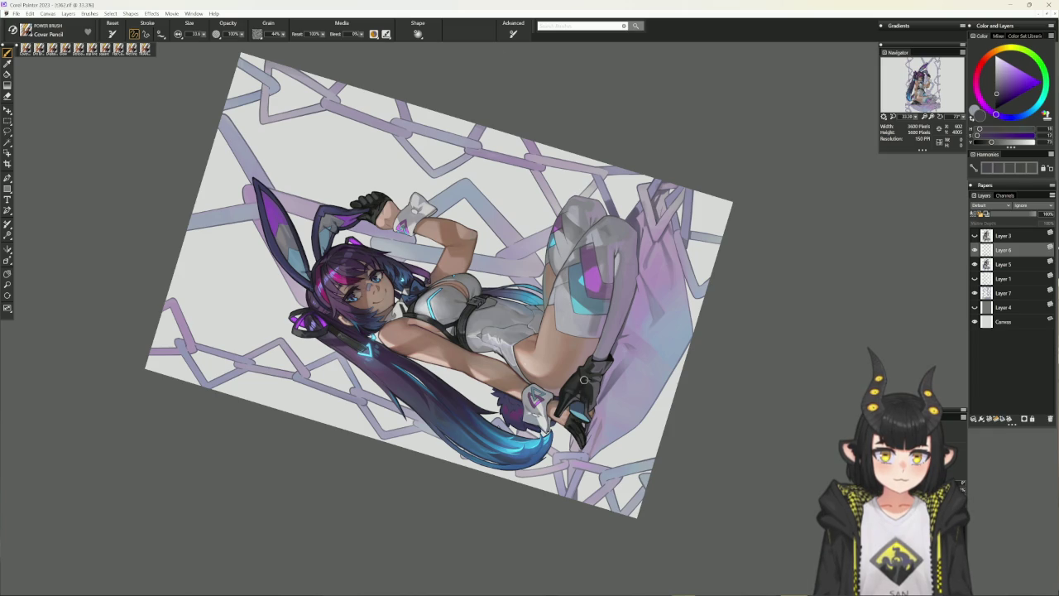
alt+click(583, 385)
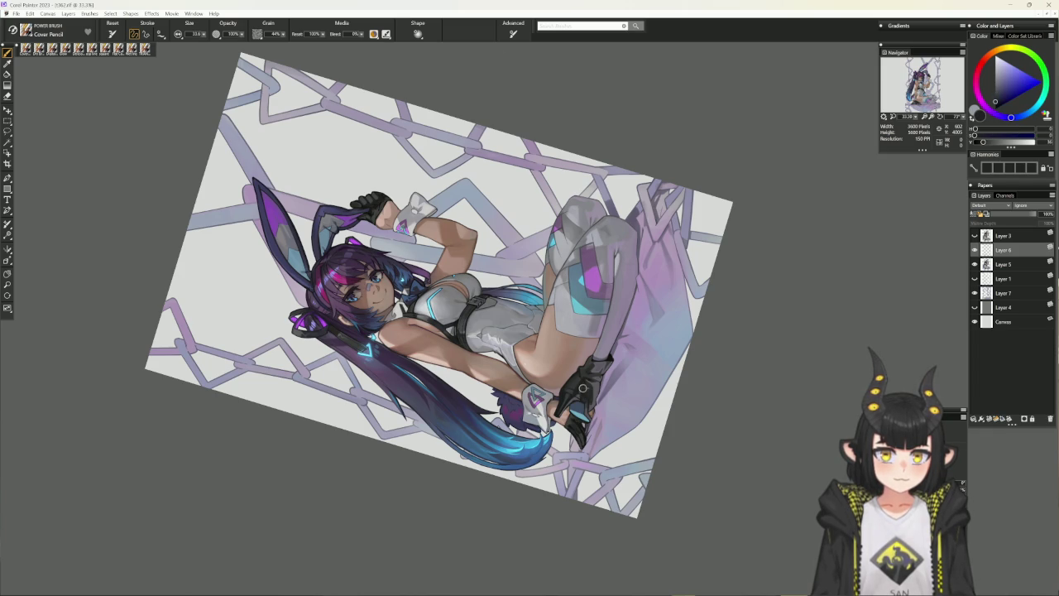
alt+click(582, 382)
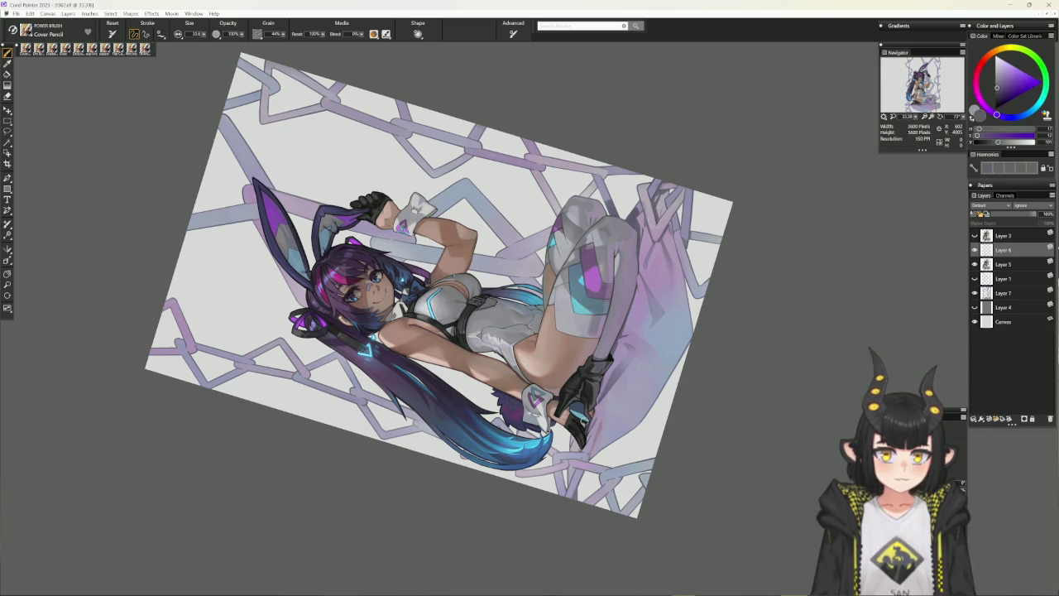
key(ctrl+0)
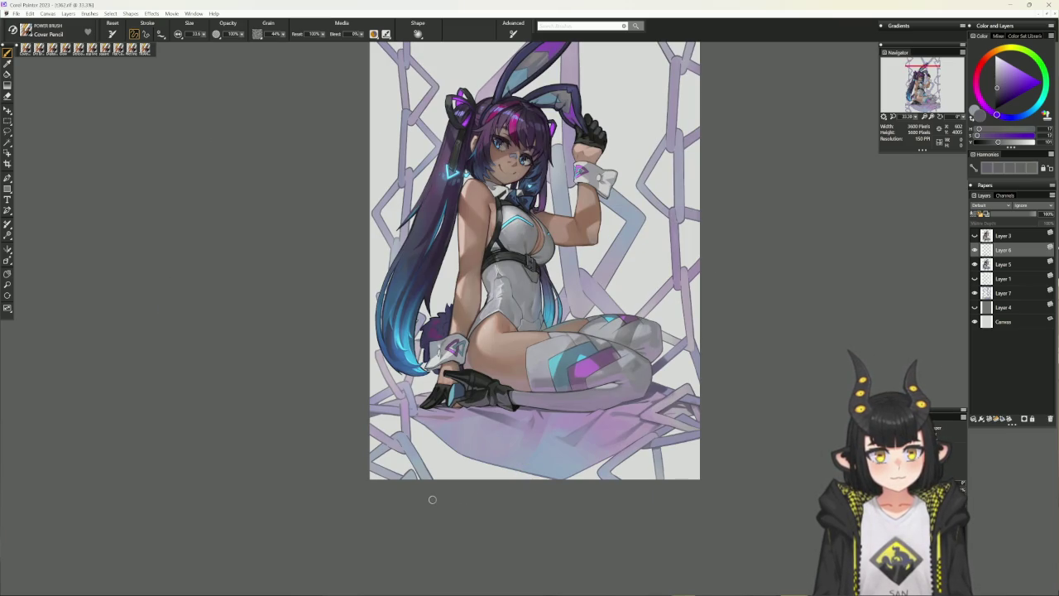
Shade the skin near the gloves with a reddish skin tone and near-black on a tilted canvas
mouse_move(432, 499)
mouse_down()
mouse_move(648, 265)
mouse_move(602, 362)
mouse_up()
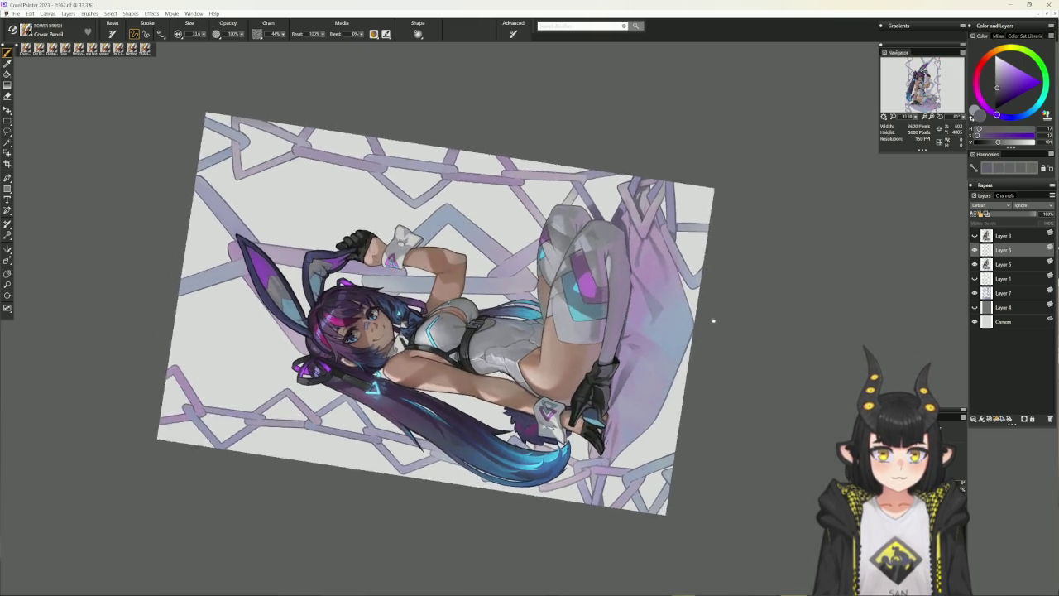
drag(612, 363, 728, 298)
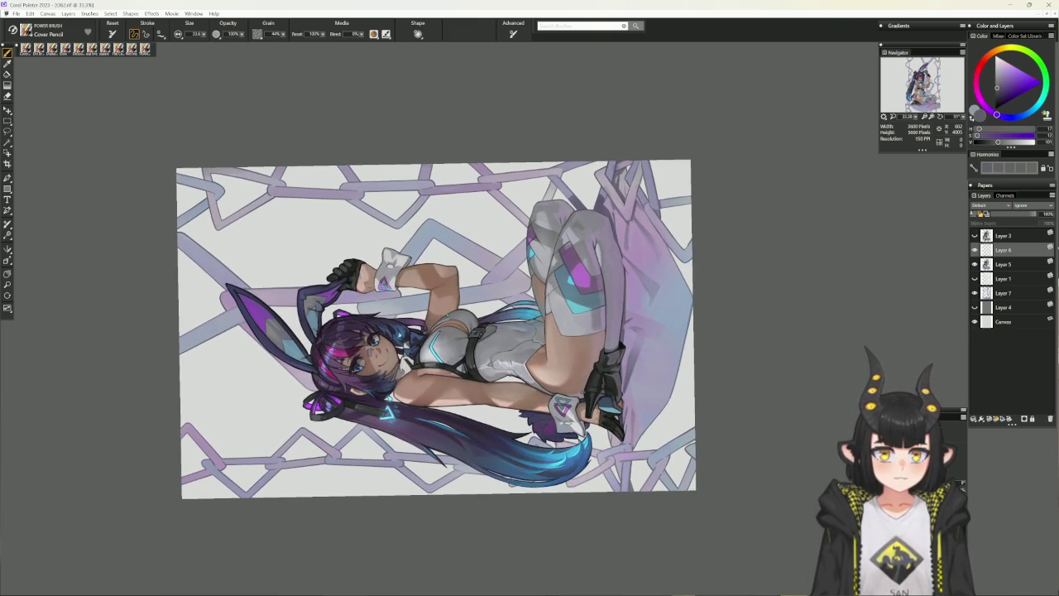
alt+click(584, 387)
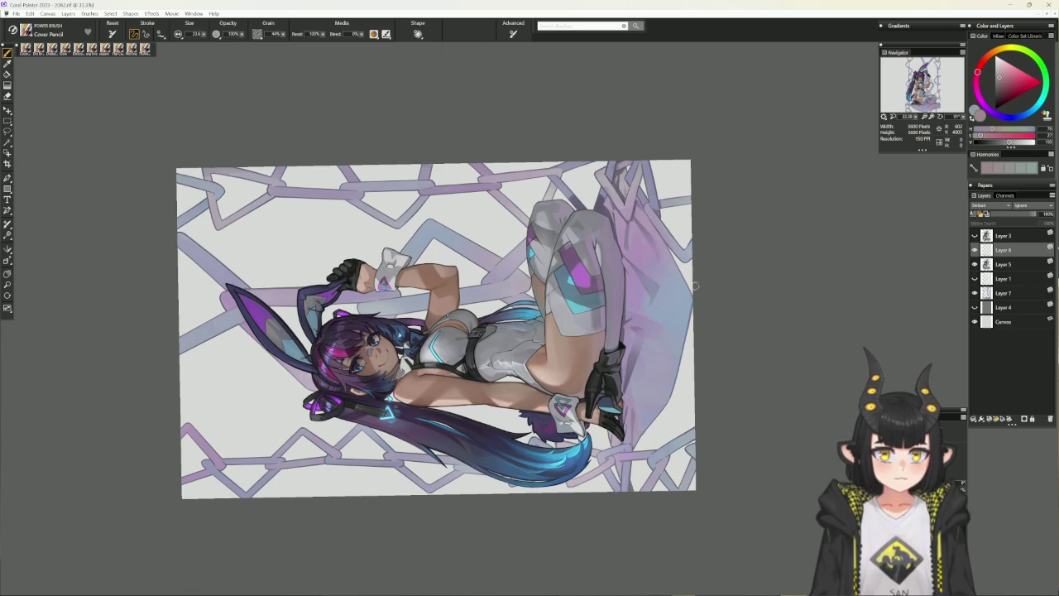
alt+click(602, 346)
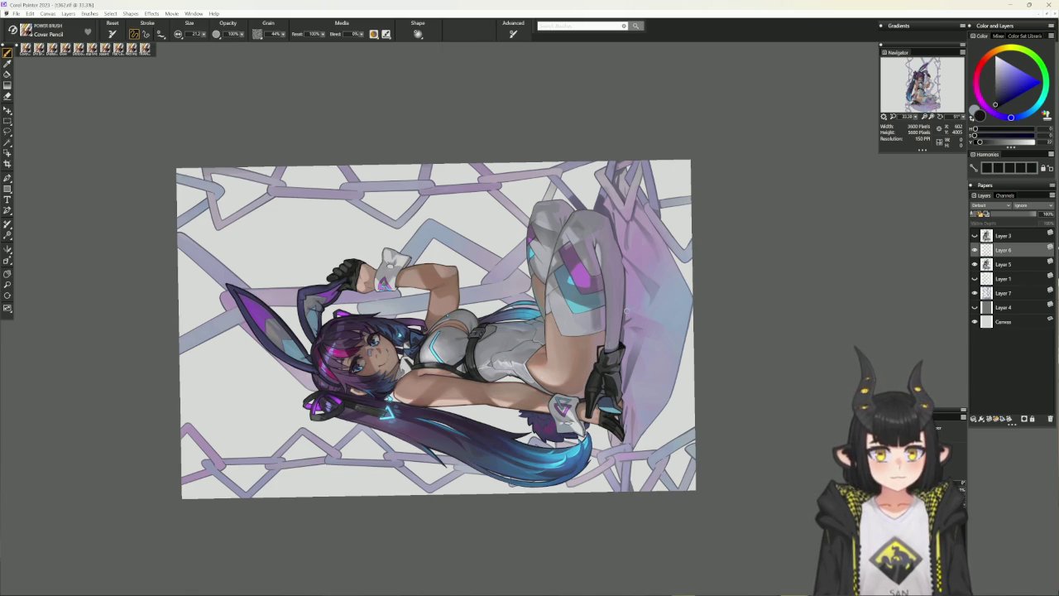
key(b)
key(b)
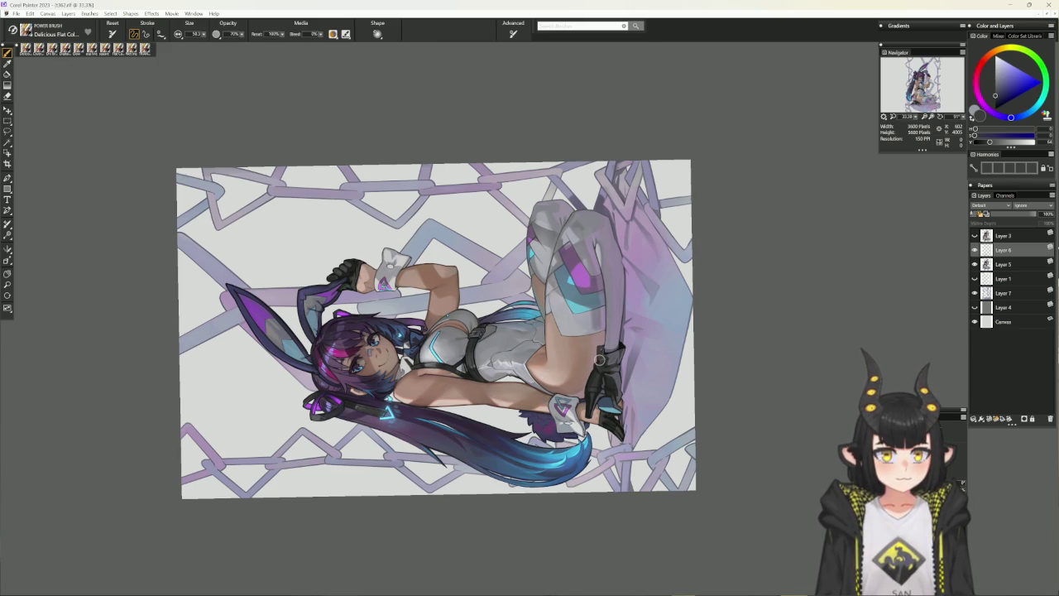
Gather near-black, mid grey, darker, light grey and warm mid-tone shadow colours on a 70° rotated view
alt+click(613, 348)
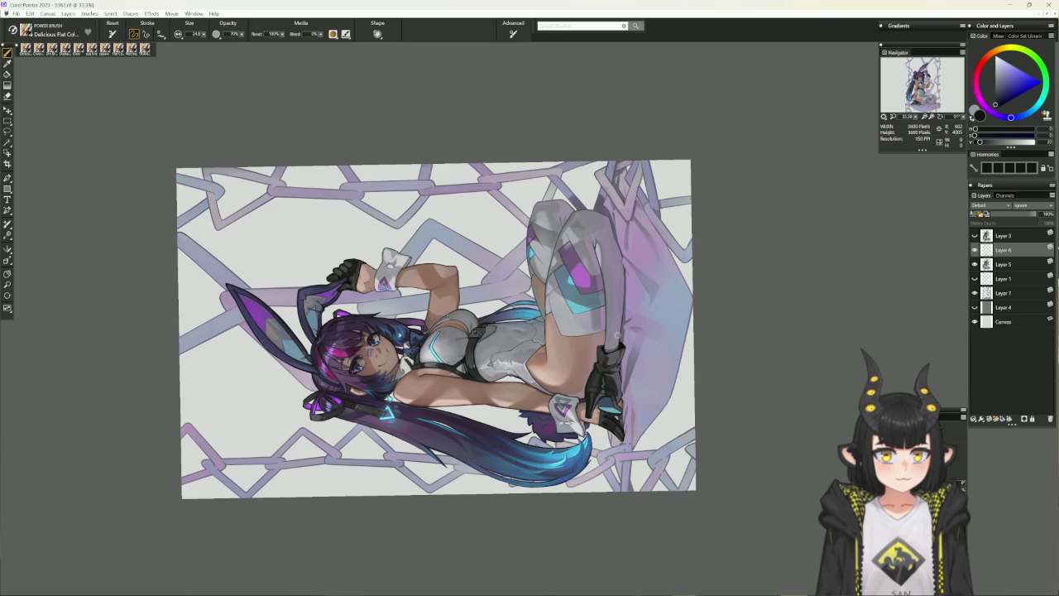
key(ctrl+0)
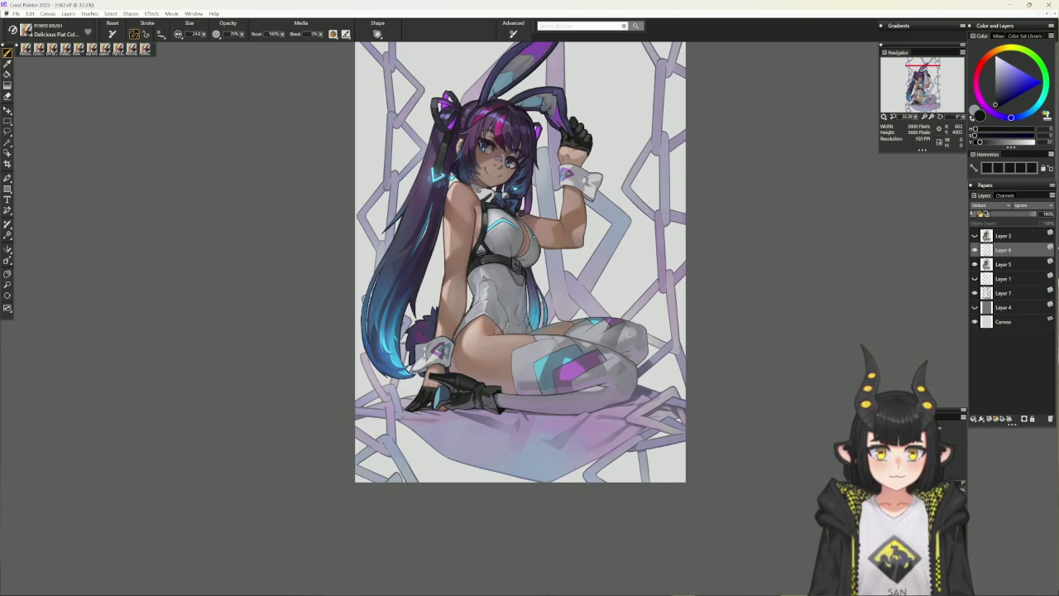
drag(621, 370, 598, 205)
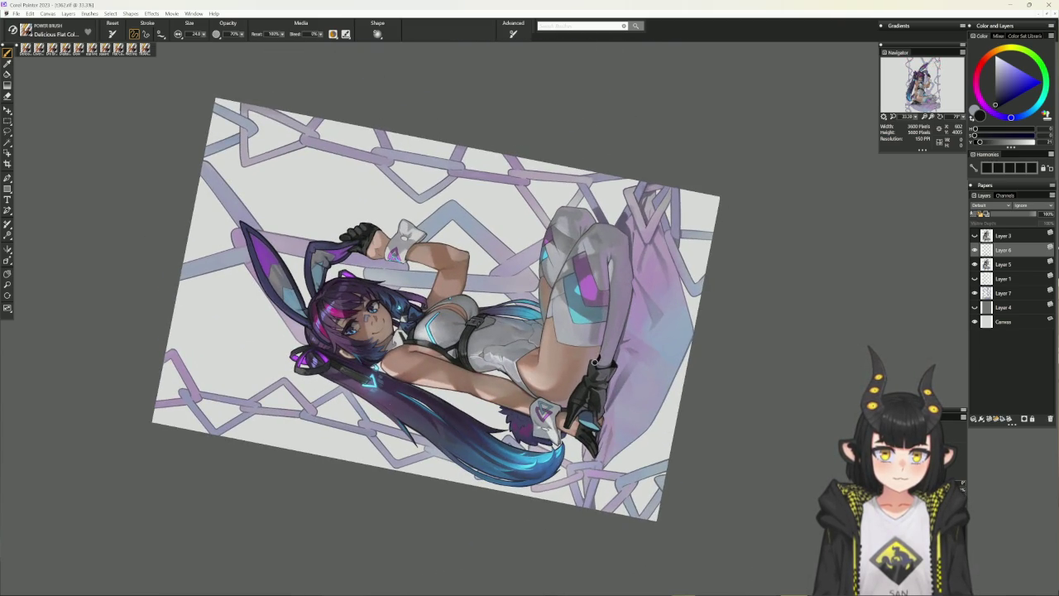
alt+click(595, 358)
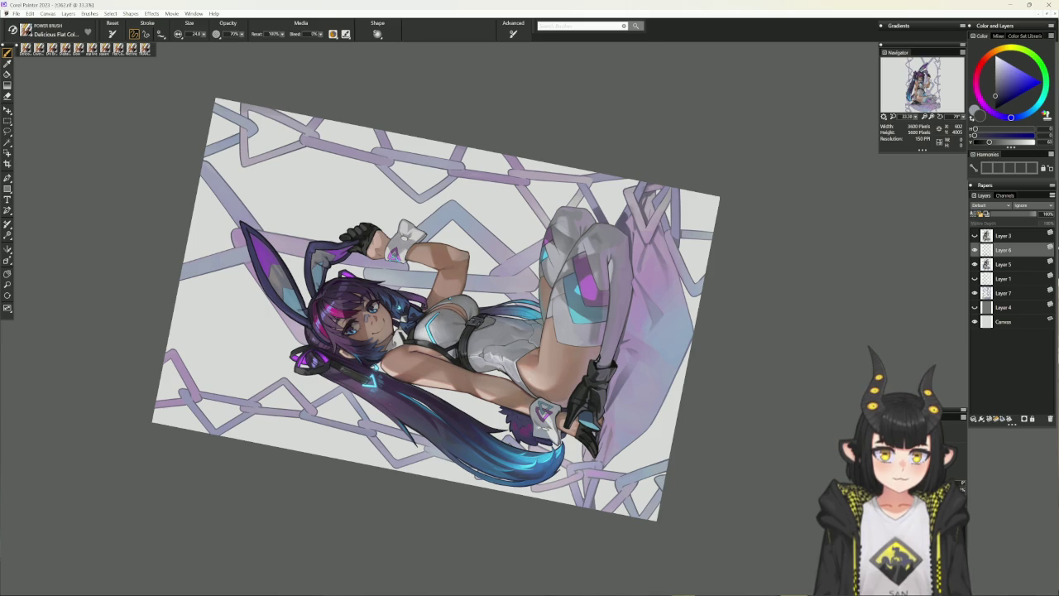
alt+click(600, 358)
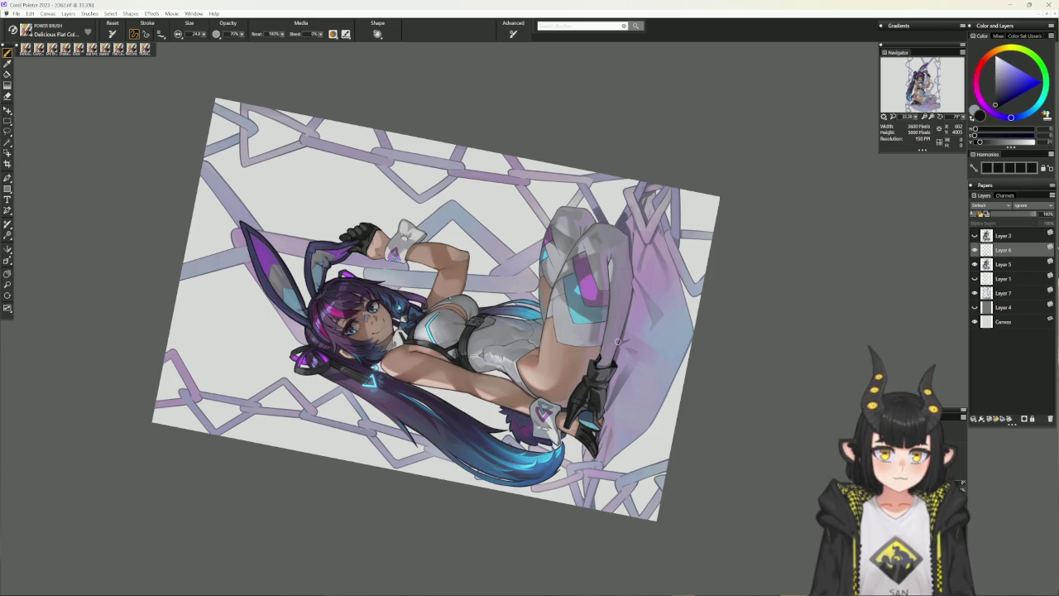
alt+click(600, 358)
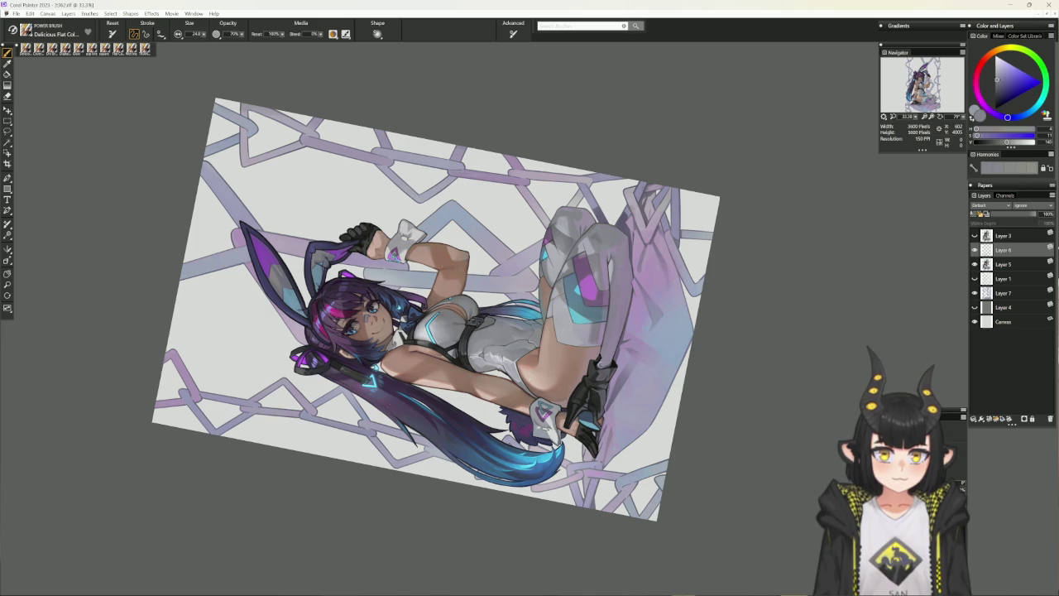
alt+click(599, 358)
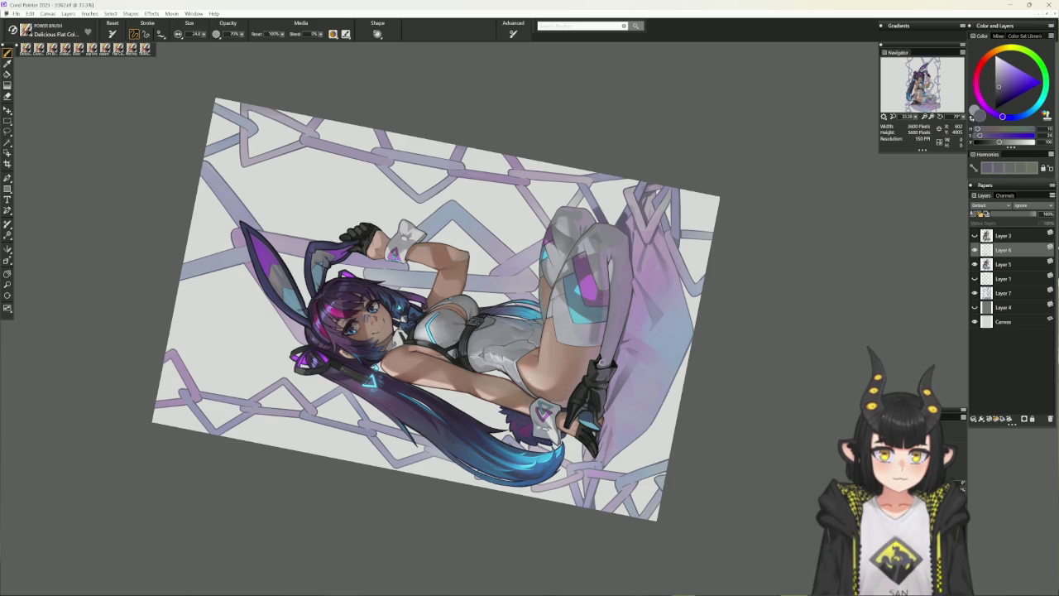
alt+click(601, 360)
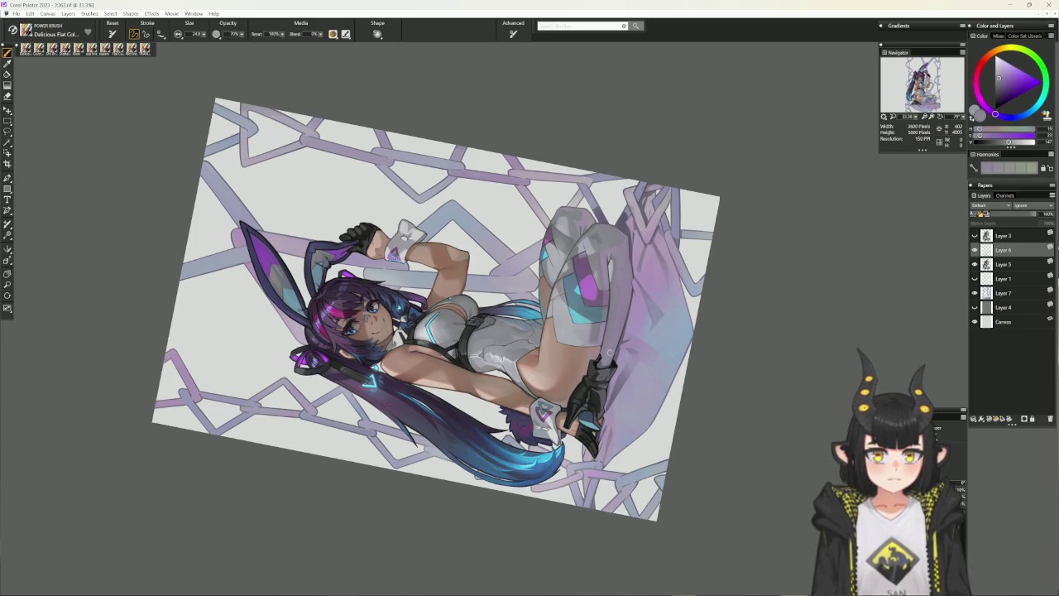
Fit the painting upright, choose a lighter purple and pan to reveal the bottom
key(ctrl+0)
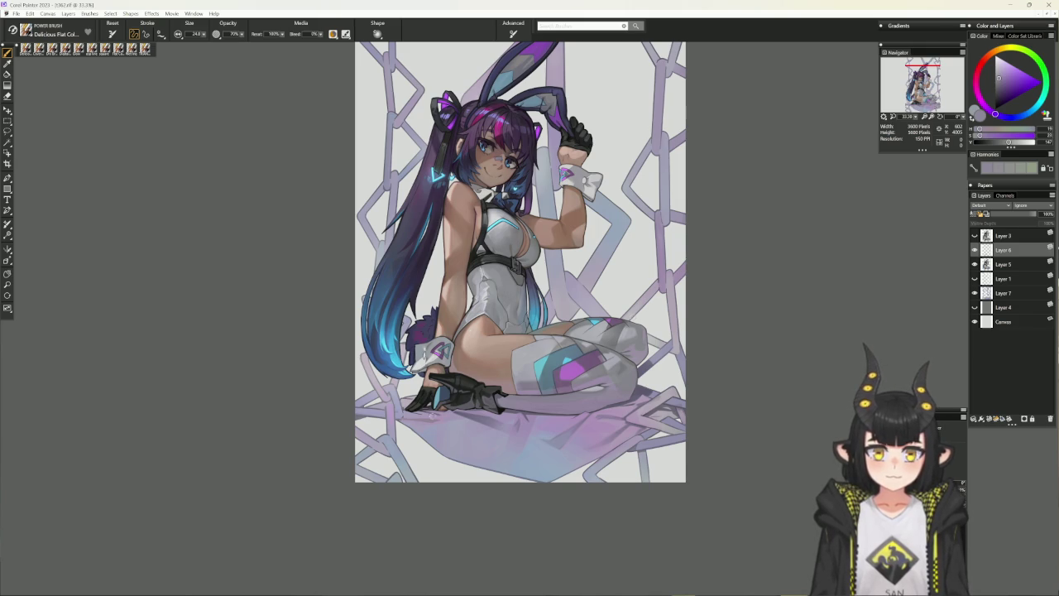
alt+click(443, 410)
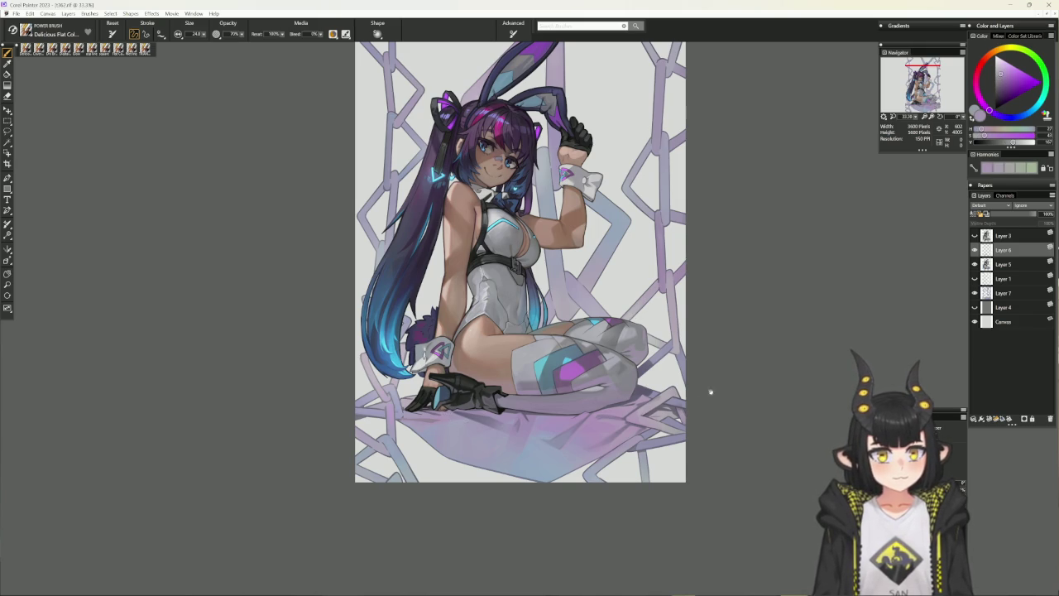
drag(709, 392, 697, 425)
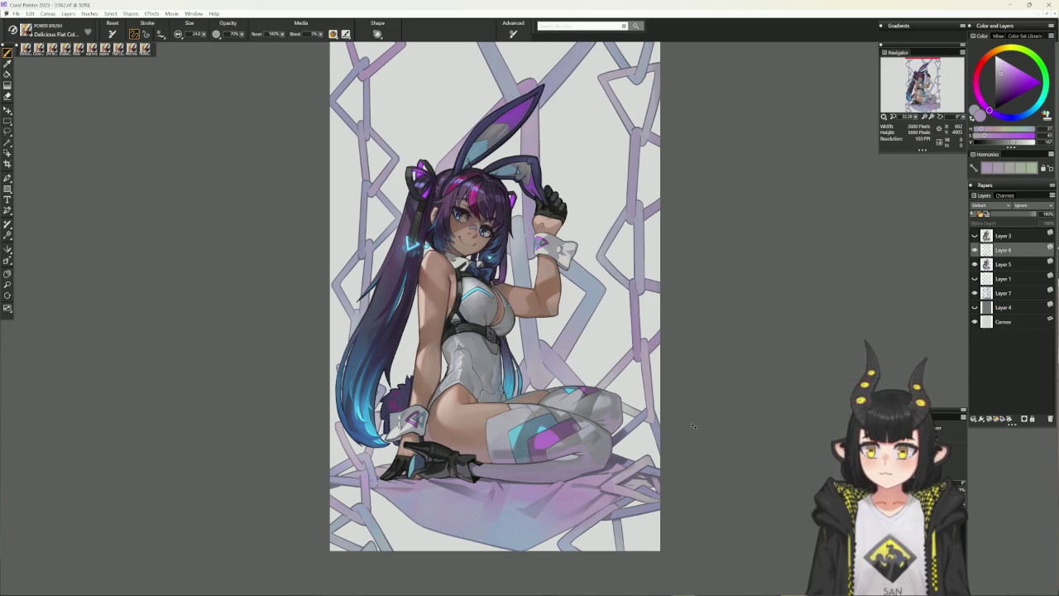
Zoom in with Cover Pencil, trying magenta, greyish pink and warm orange on a tilted canvas
key(ctrl+plus)
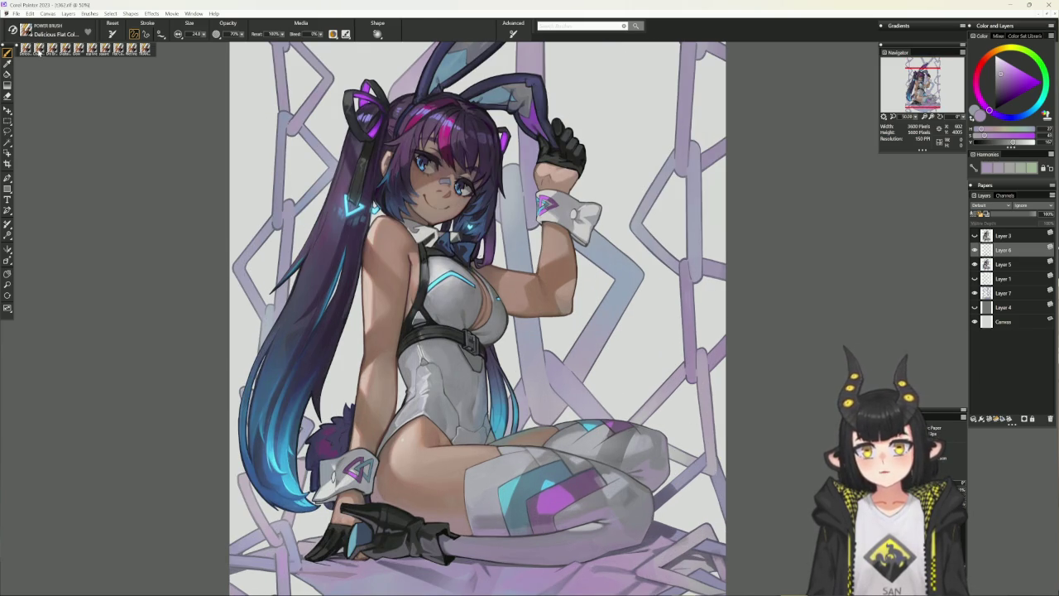
key(slash)
alt+click(445, 177)
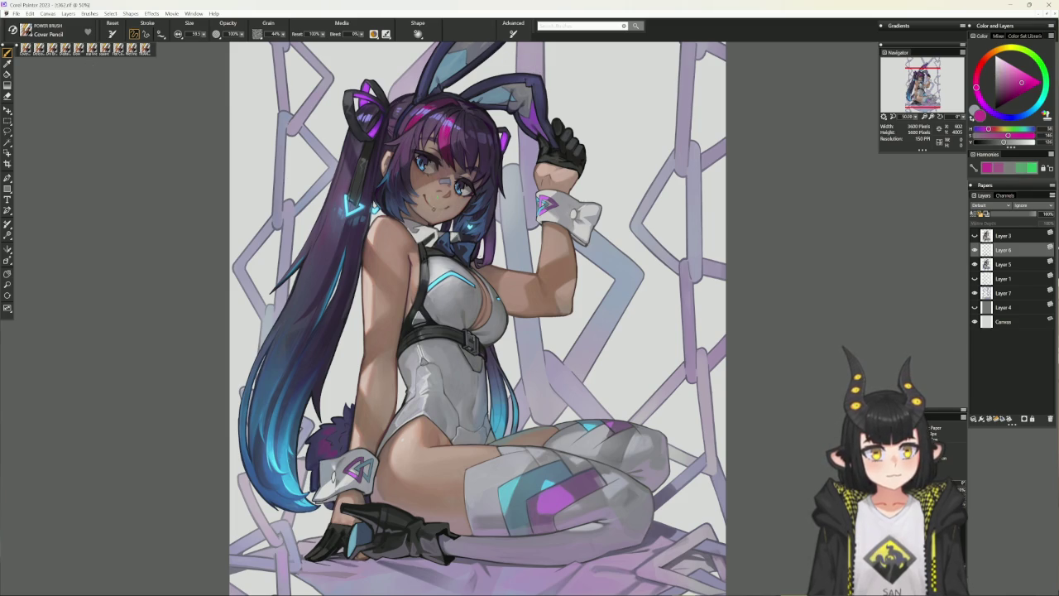
drag(453, 186, 391, 288)
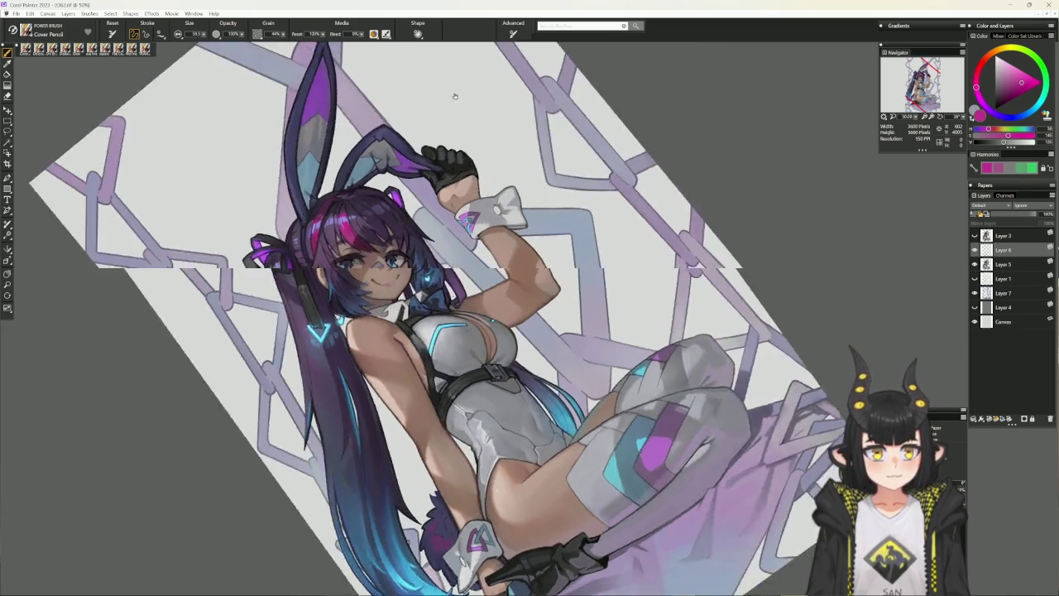
alt+click(388, 350)
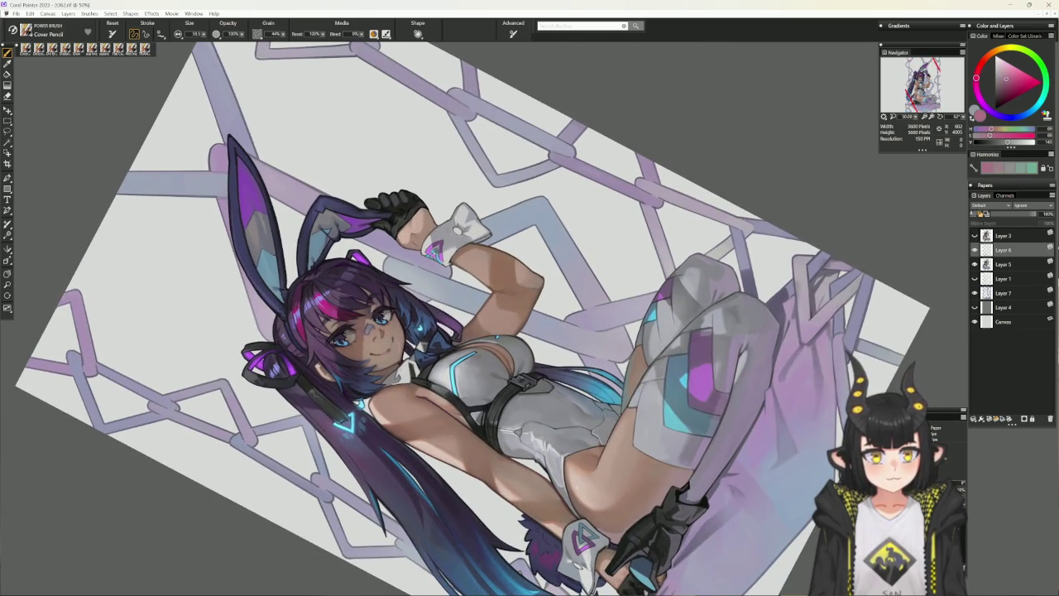
alt+click(389, 346)
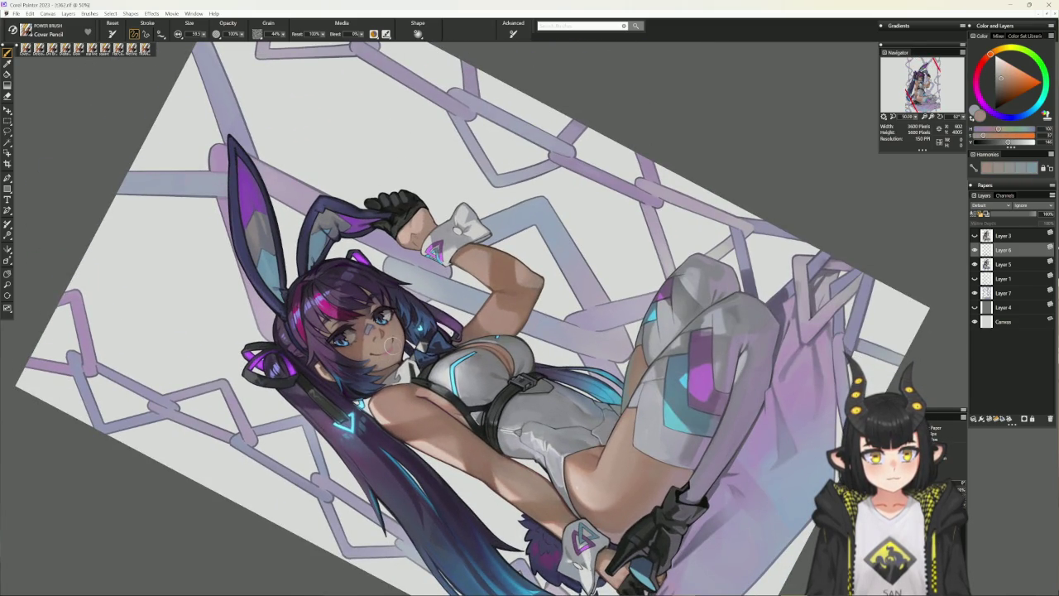
click(410, 324)
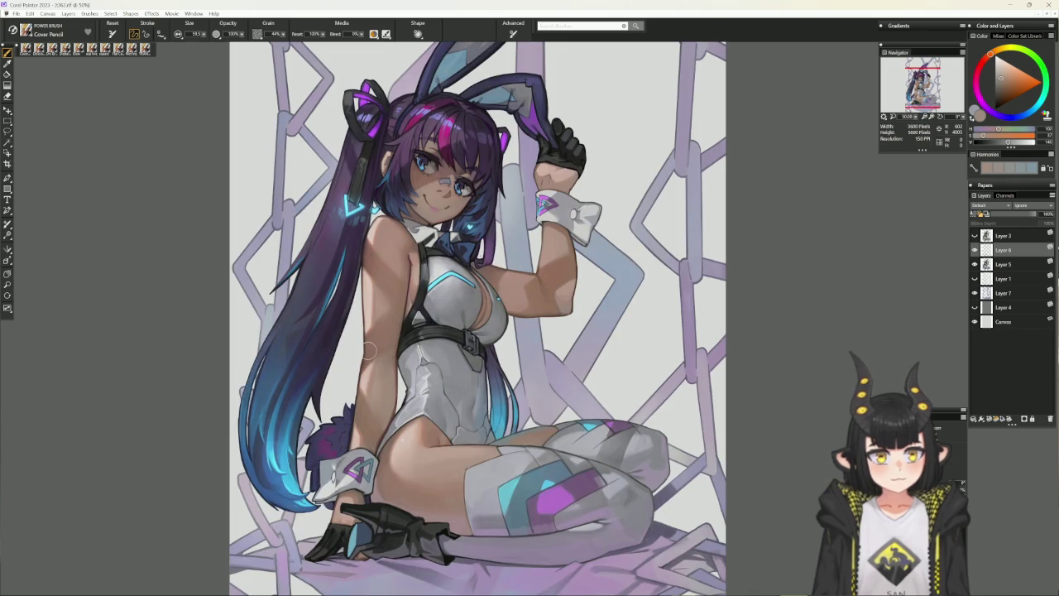
Pick dark magenta-purple, then return to Delicious Flat Colour loaded with light cyan
alt+click(434, 134)
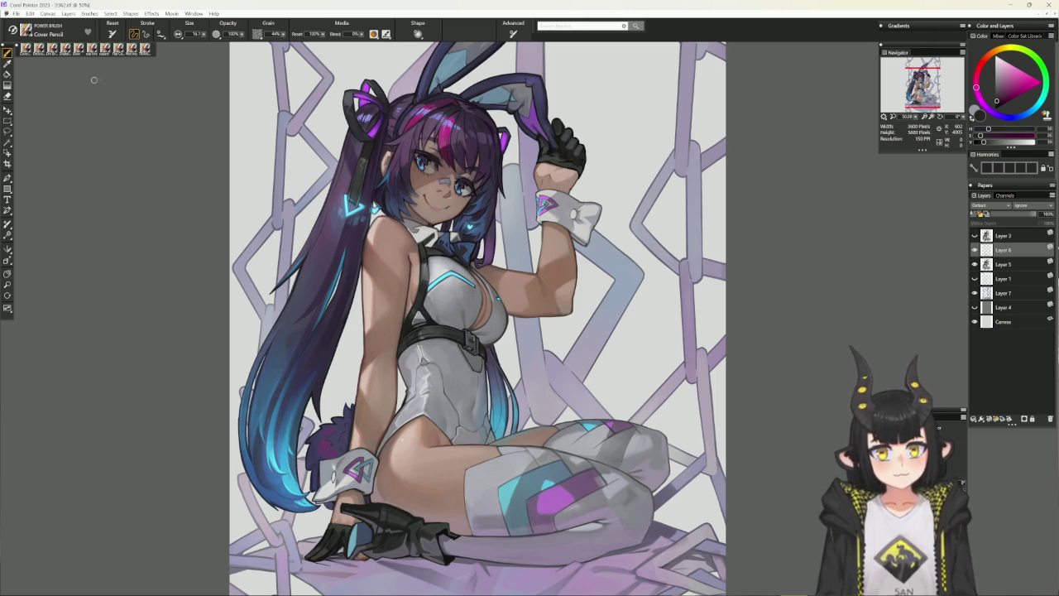
click(91, 48)
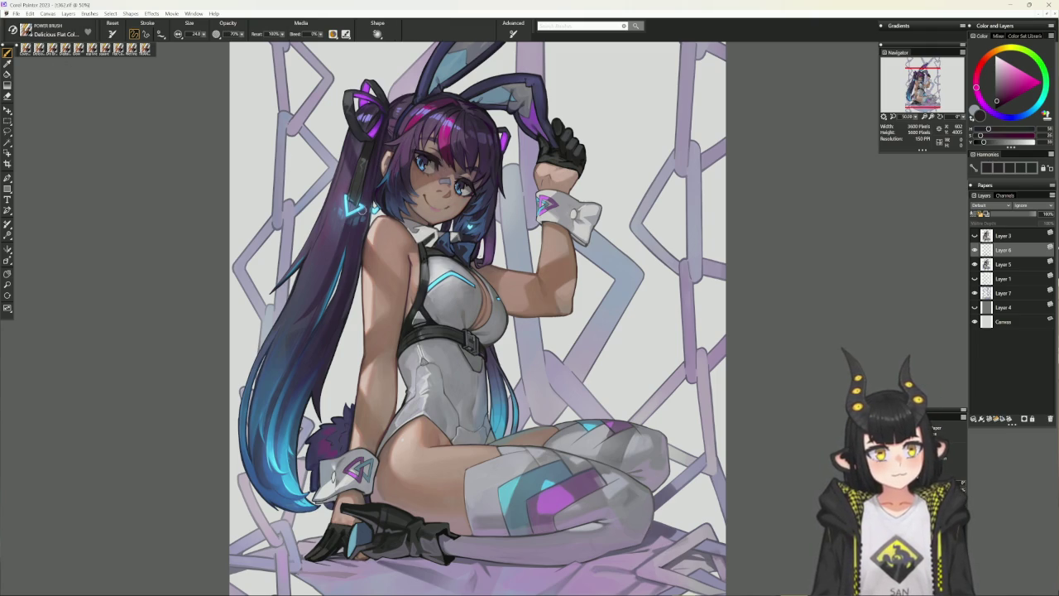
alt+click(414, 151)
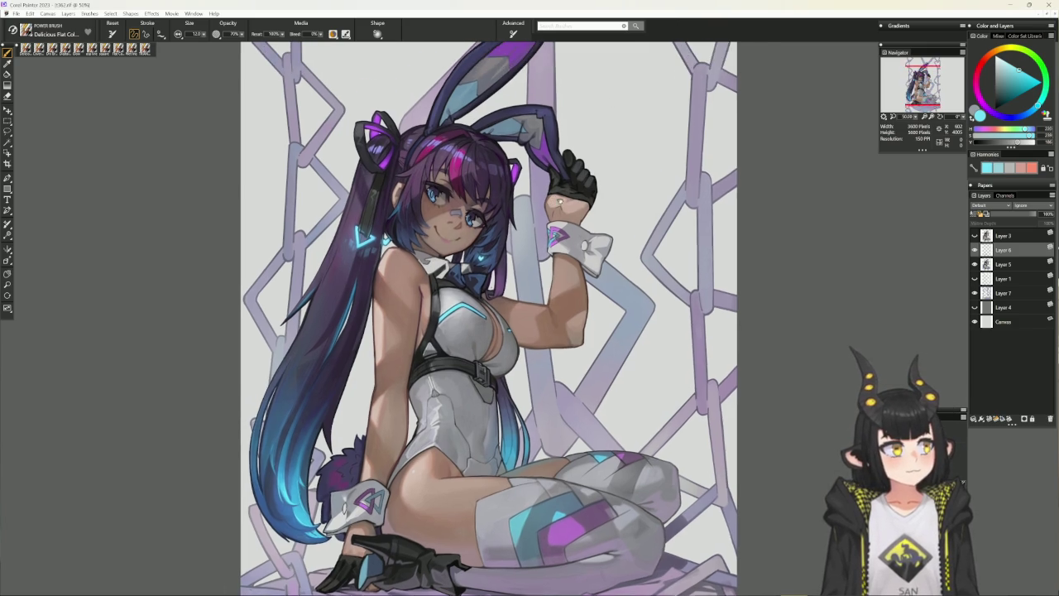
Pan the view up to the girl's eyes and bangs
drag(460, 125, 524, 201)
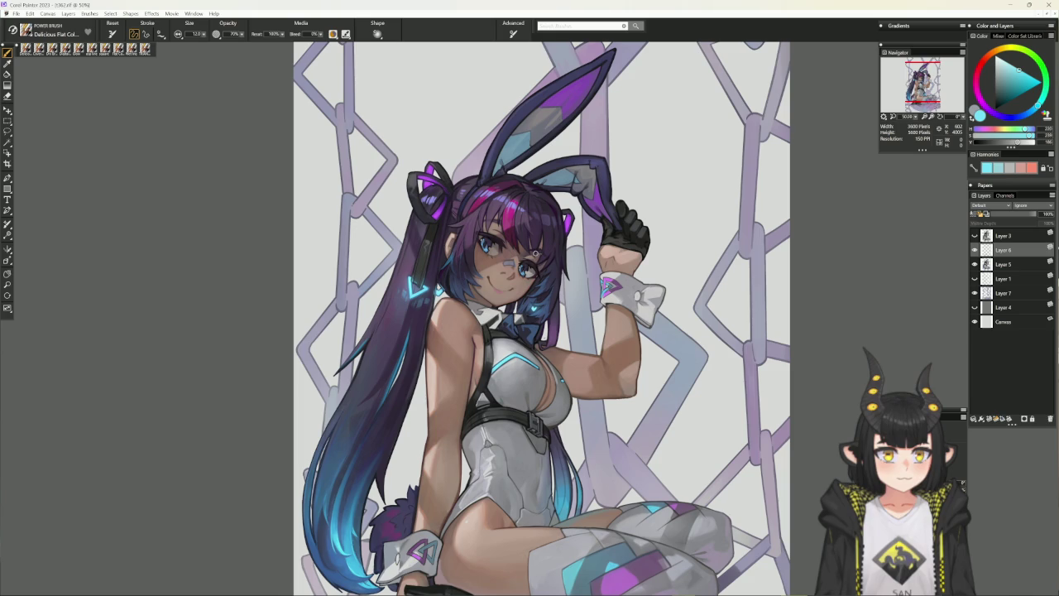
Rotate the canvas about 40°, darken small details in near-black, then view the face upright and closer
mouse_move(642, 187)
mouse_down()
mouse_move(519, 135)
mouse_move(826, 306)
mouse_up()
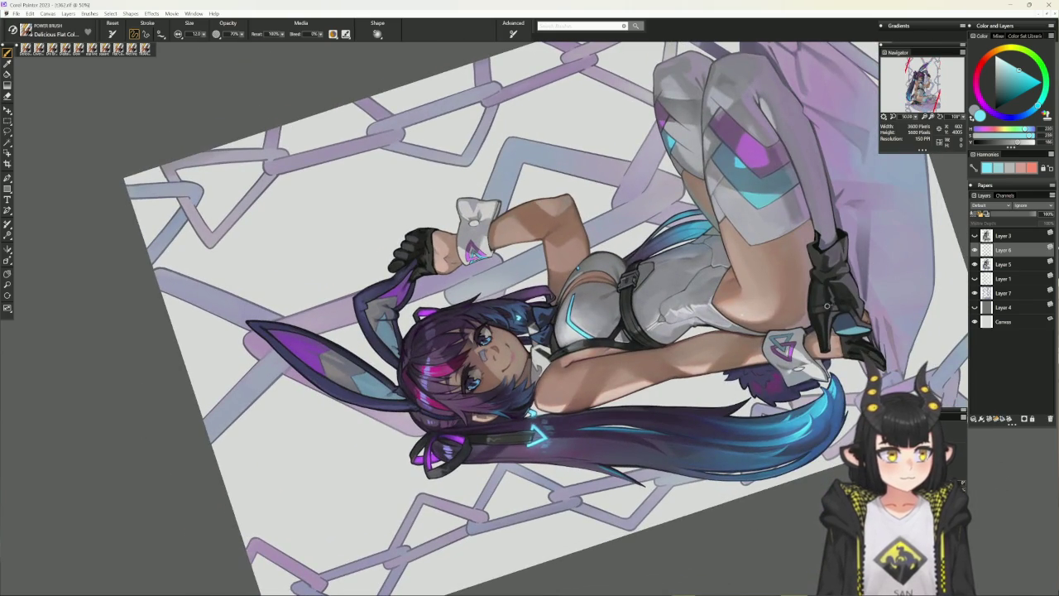
alt+click(826, 306)
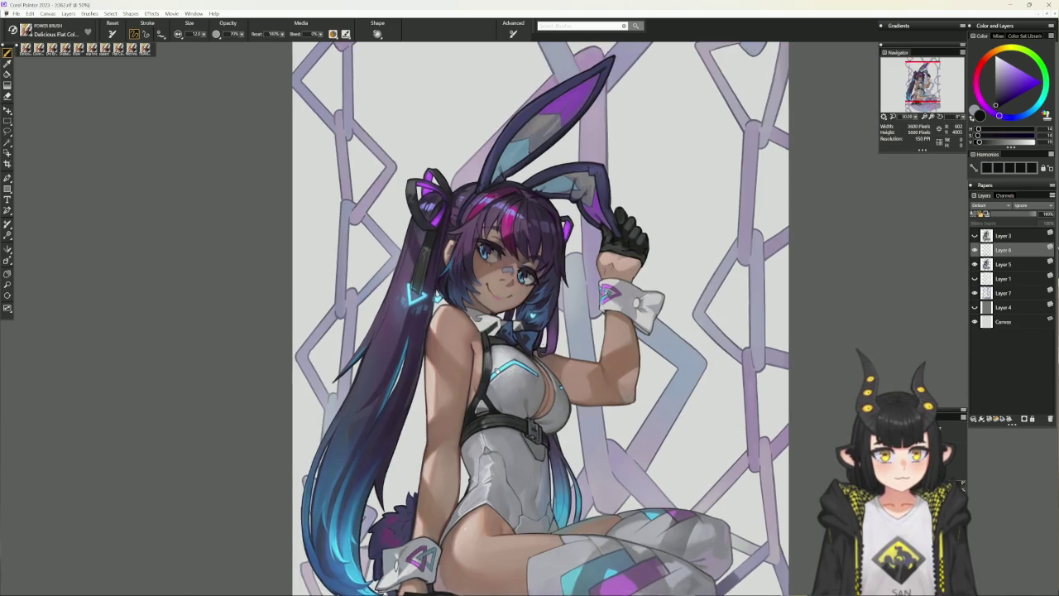
drag(499, 357, 509, 402)
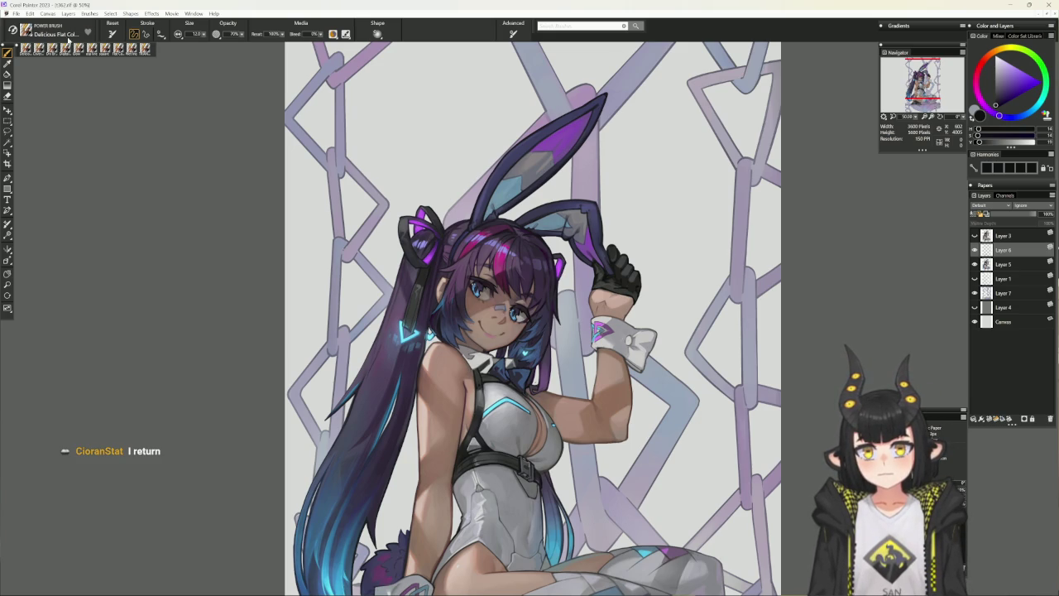
click(106, 49)
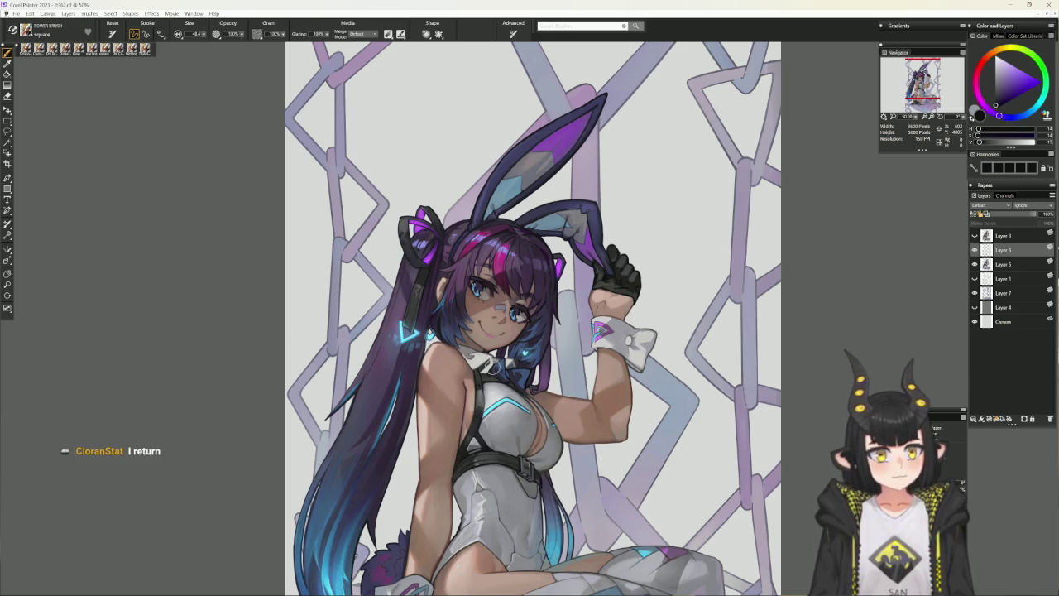
Shade the face with sampled skin tones using the square brush on a rotated, zoomed canvas
alt+click(485, 346)
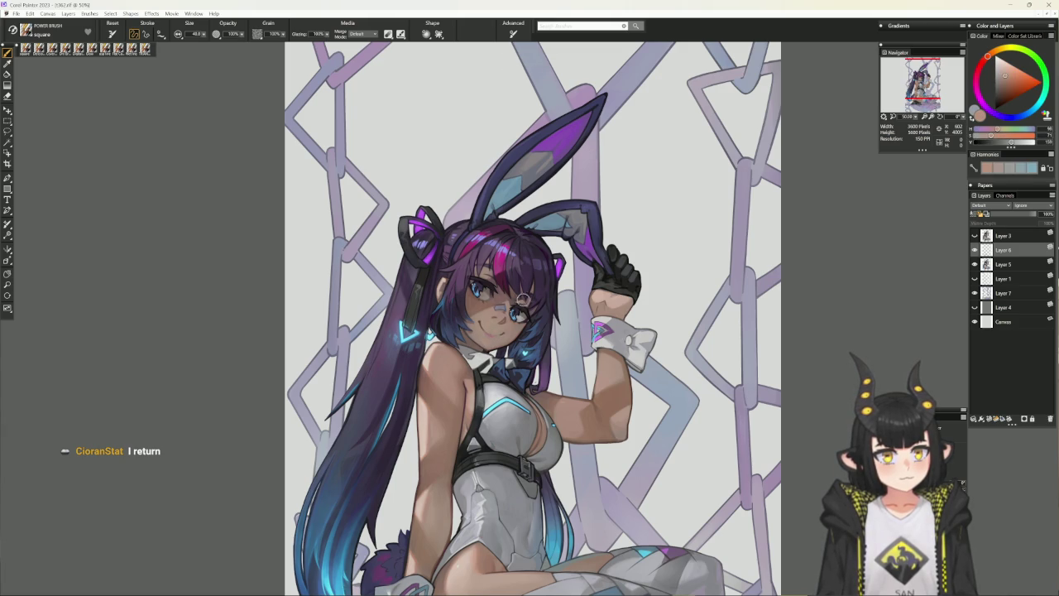
drag(488, 297, 629, 335)
alt+click(485, 265)
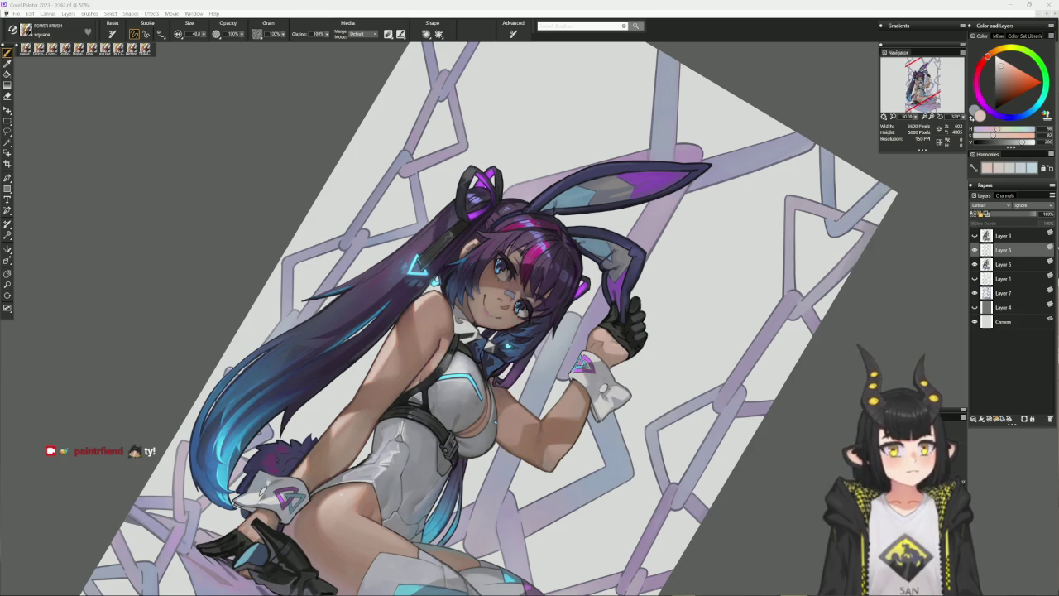
click(673, 254)
mouse_move(673, 254)
mouse_down()
mouse_move(691, 284)
mouse_move(479, 320)
mouse_up()
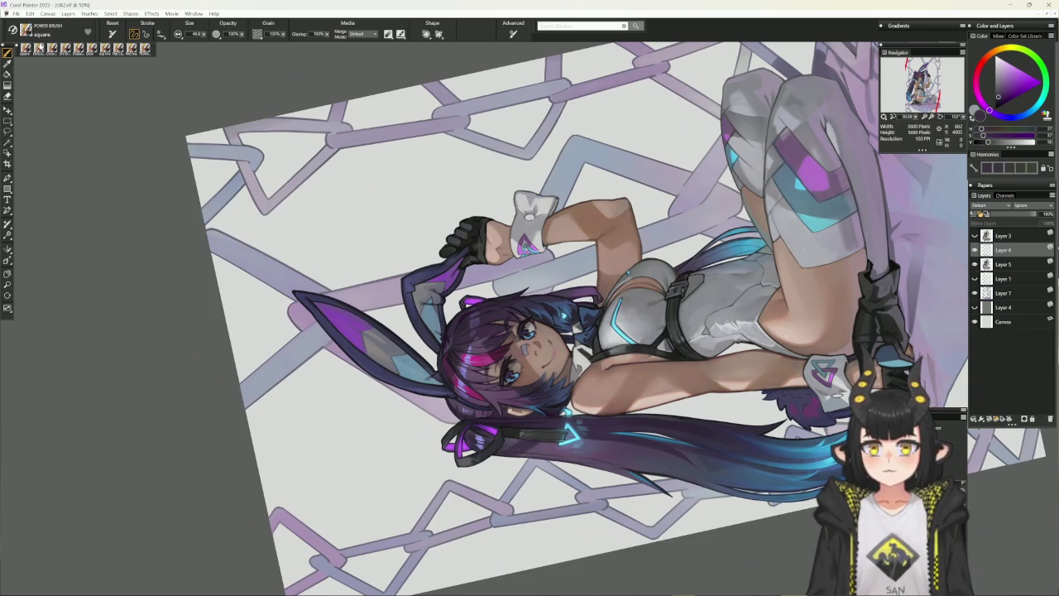
key(1)
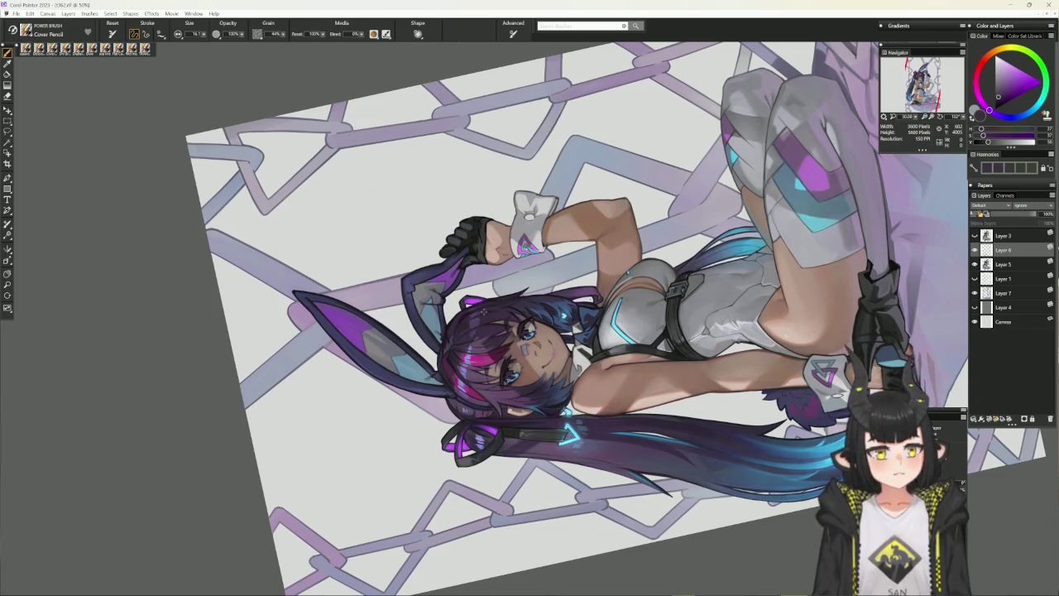
click(480, 314)
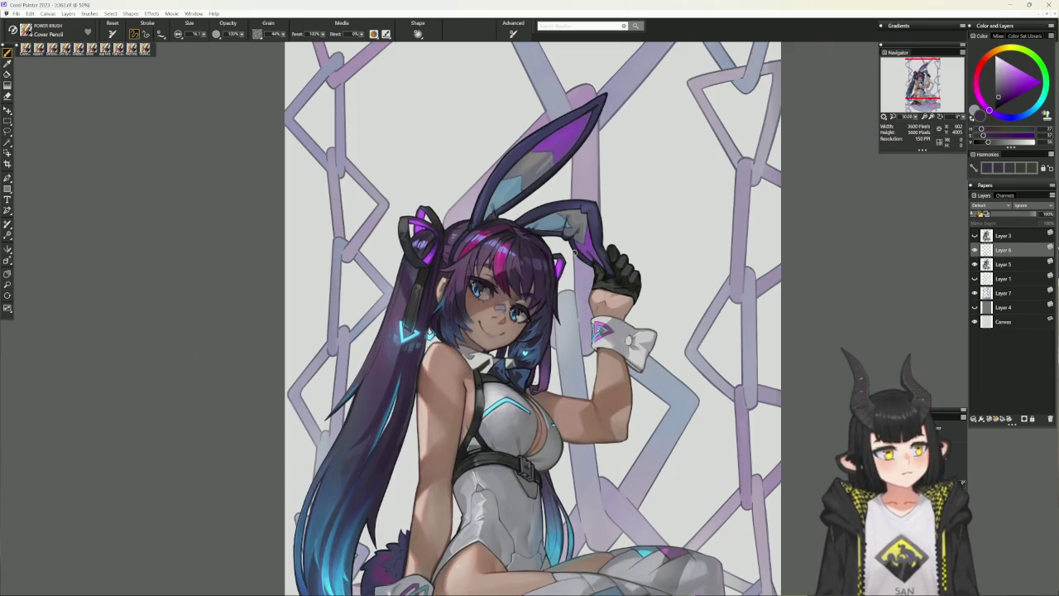
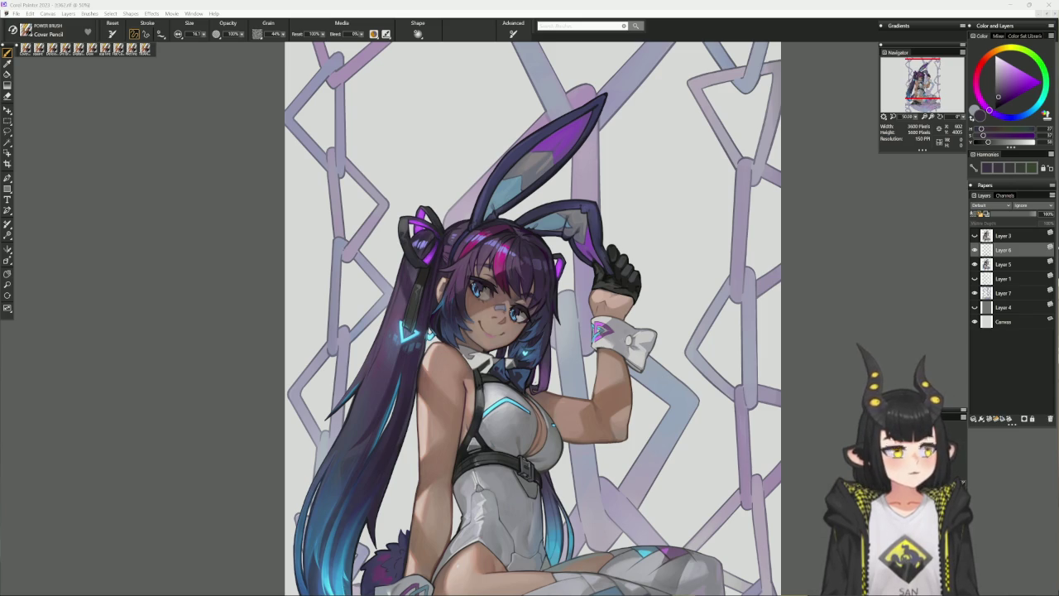
Scroll down the canvas and pick a light lavender in the Color wheel
scroll(546, 496, down, 2)
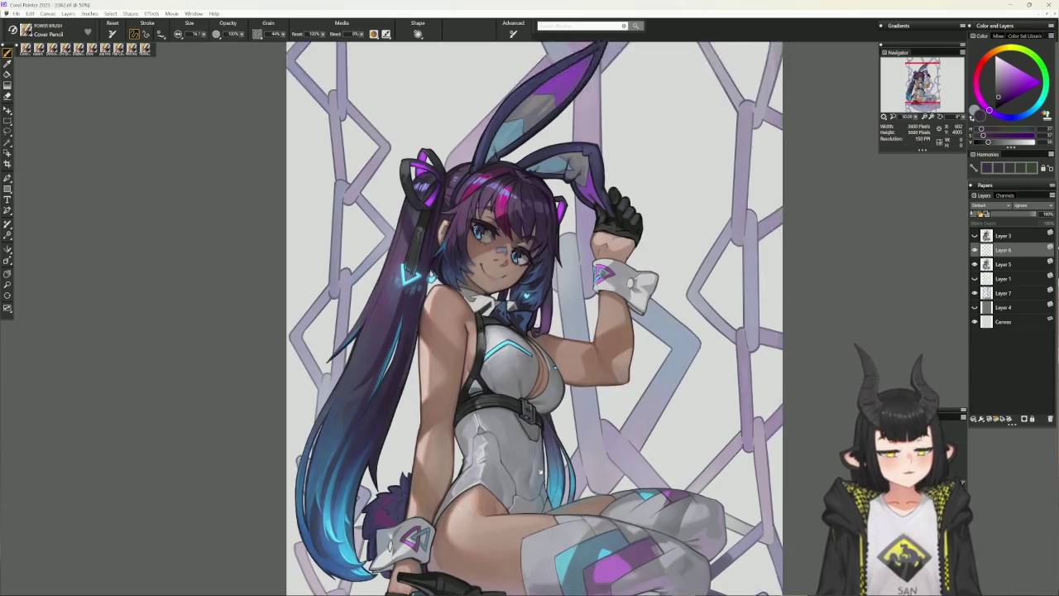
scroll(549, 471, down, 2)
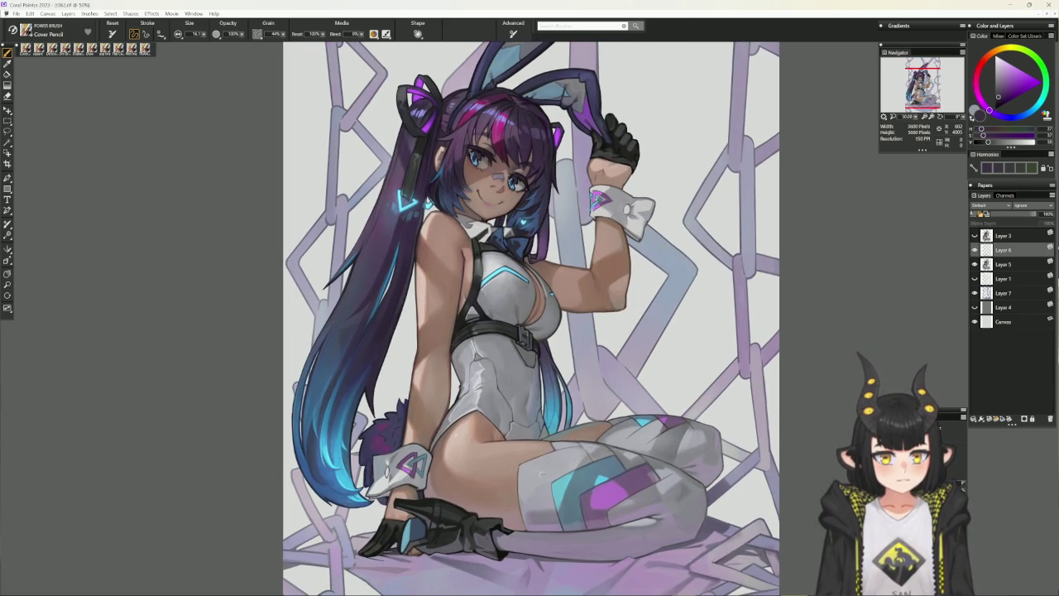
scroll(542, 474, down, 1)
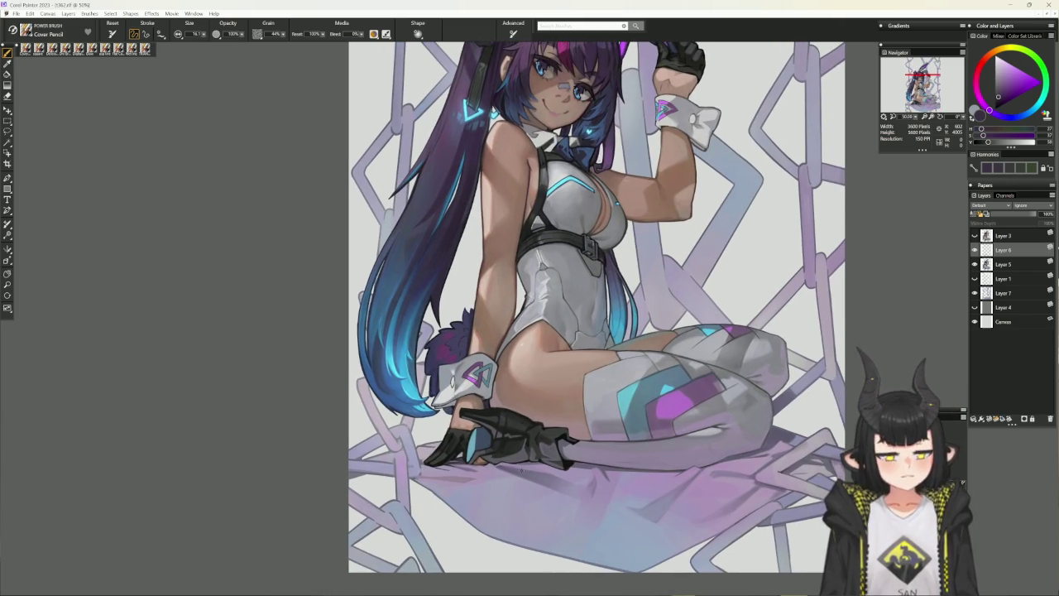
alt+click(492, 452)
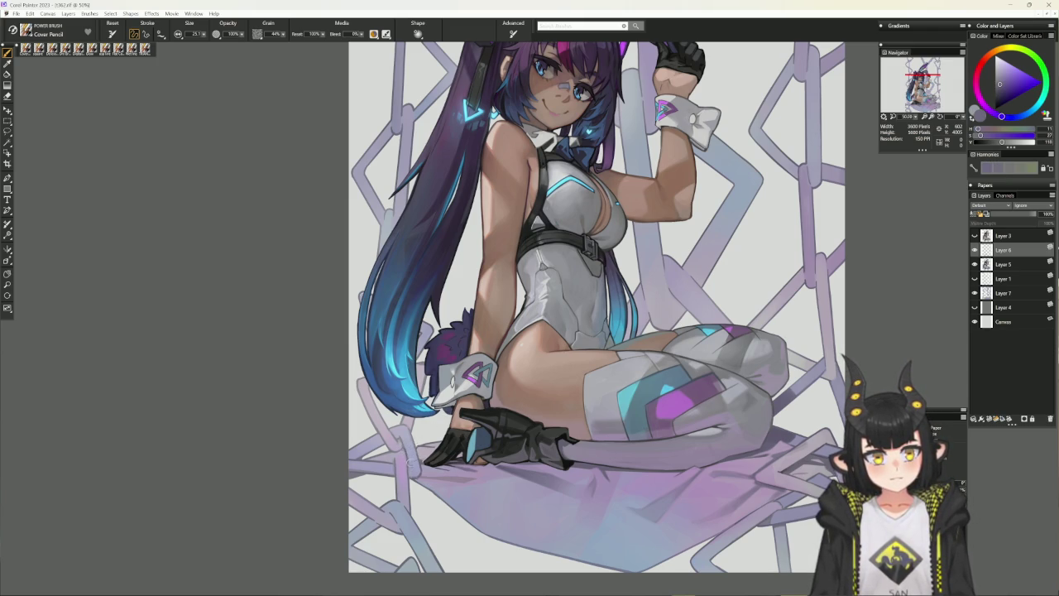
alt+click(411, 461)
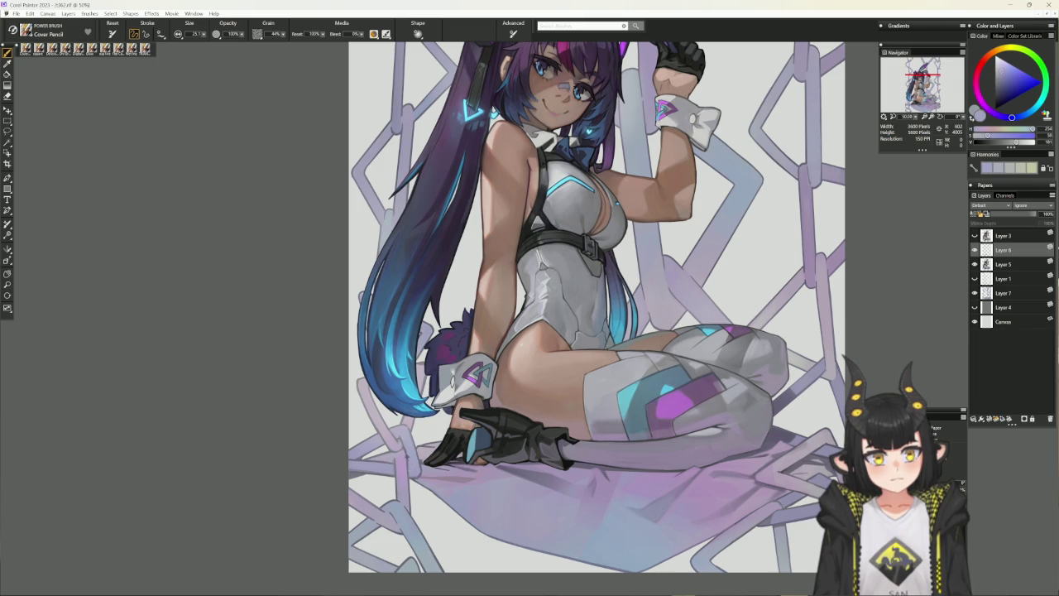
Switch to a mid grey, reduce brush size to 22.4, then pan and zoom out
alt+click(728, 389)
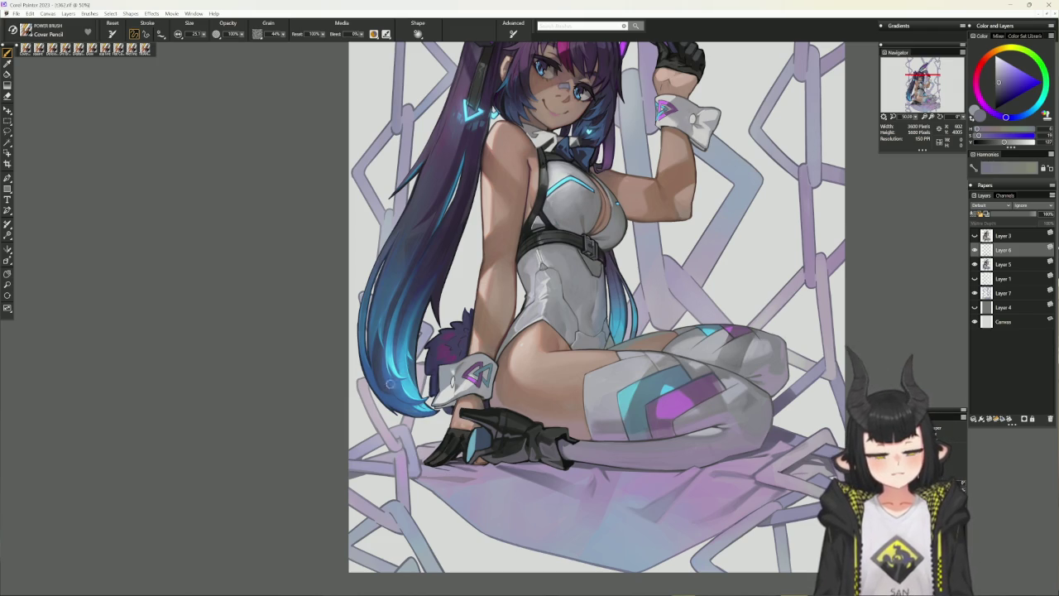
alt+click(394, 458)
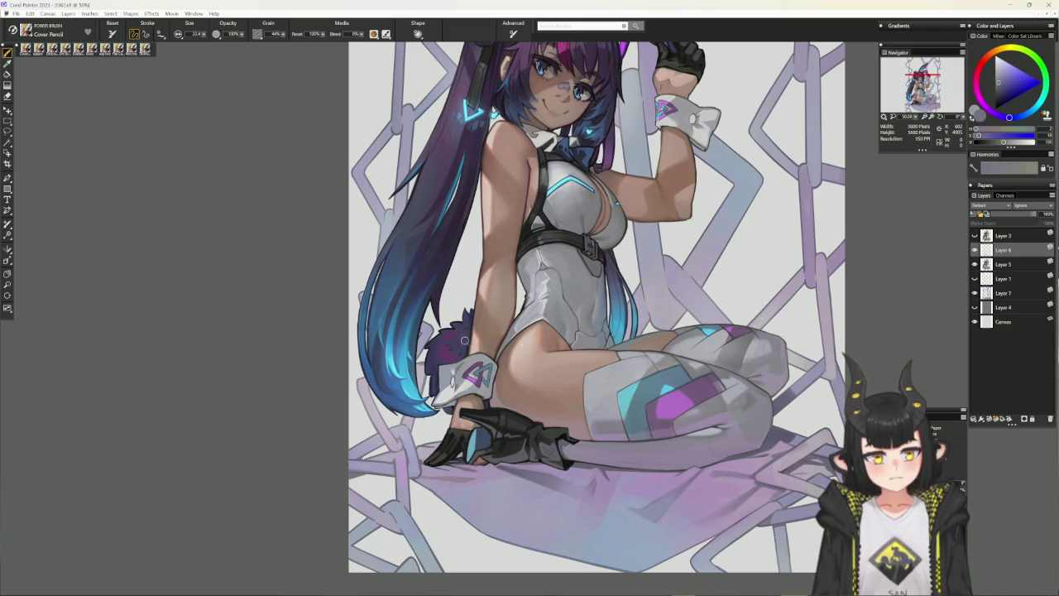
drag(631, 420, 528, 442)
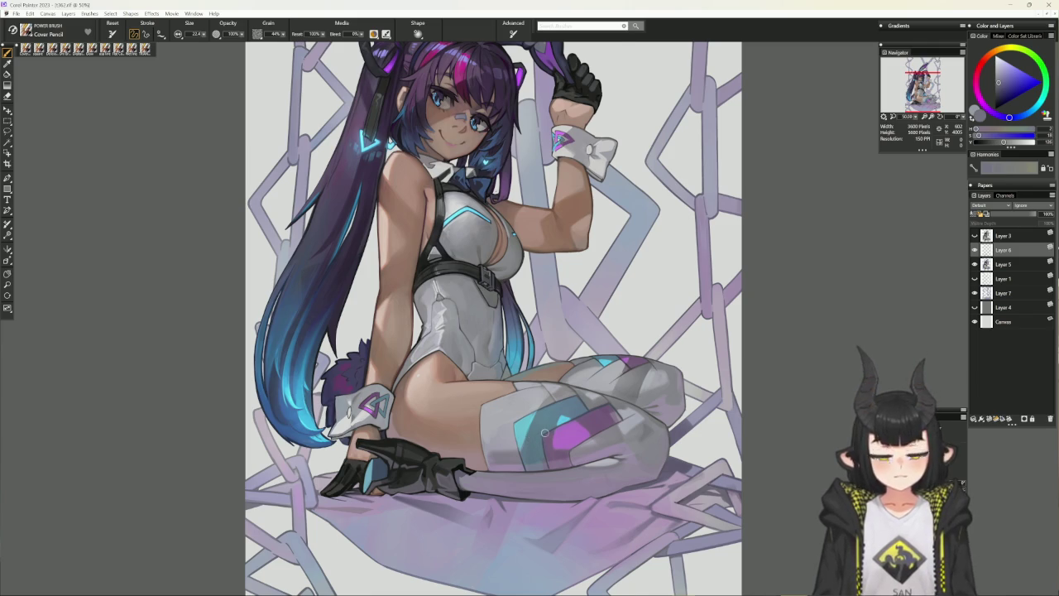
key(ctrl+minus)
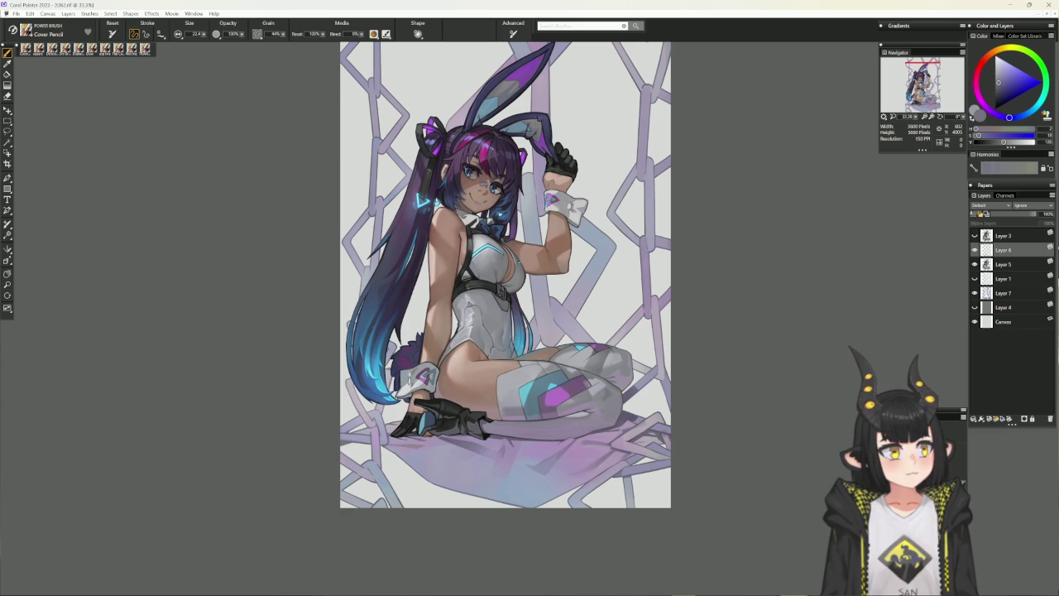
Make Layer 7 active and swap Cover Pencil for the Square brush with pale lavender paint
alt+click(654, 392)
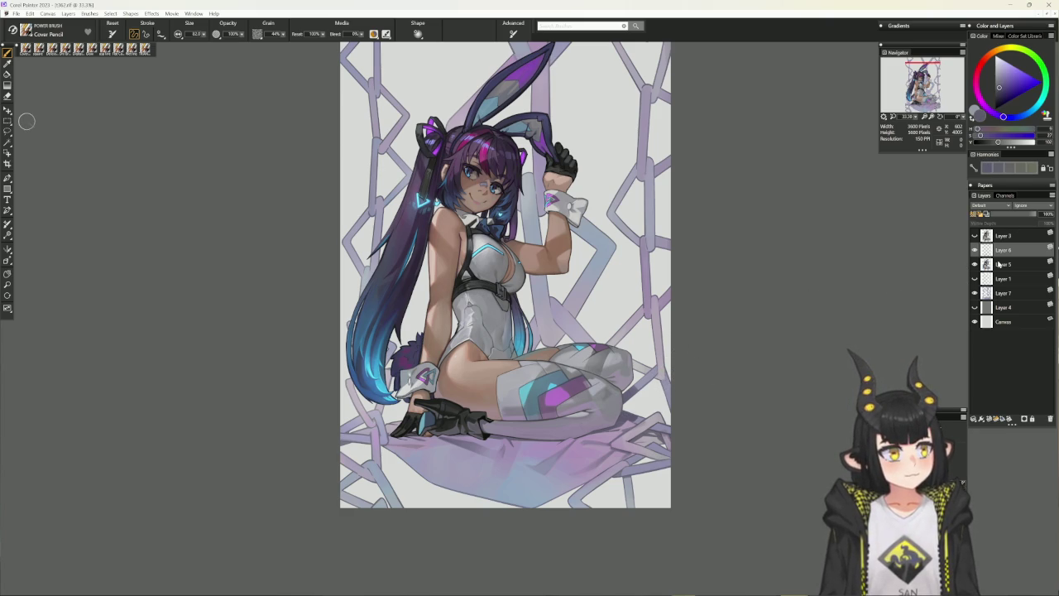
click(1003, 293)
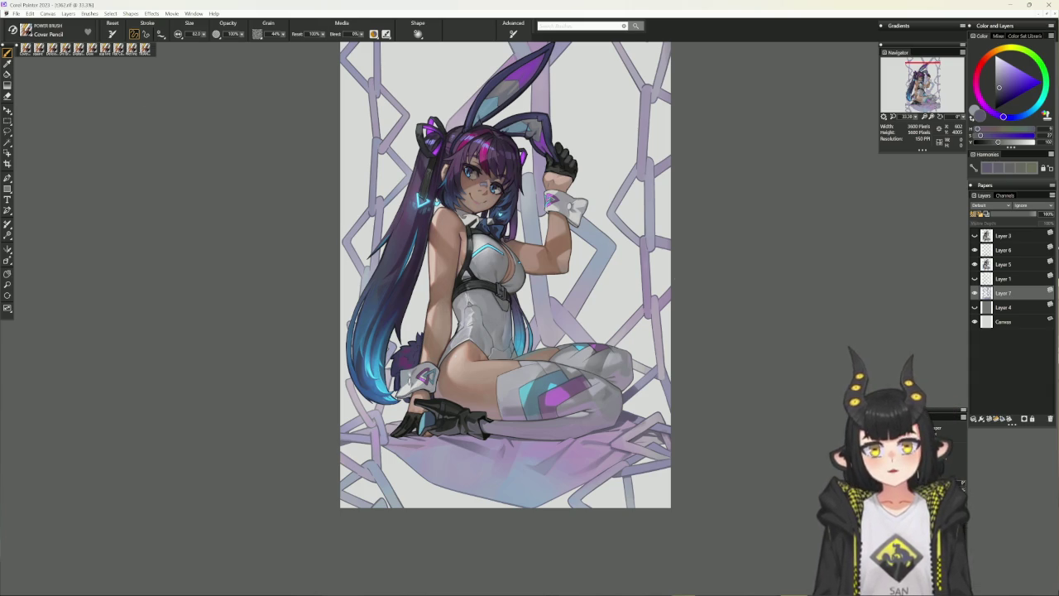
key(b)
drag(708, 248, 633, 289)
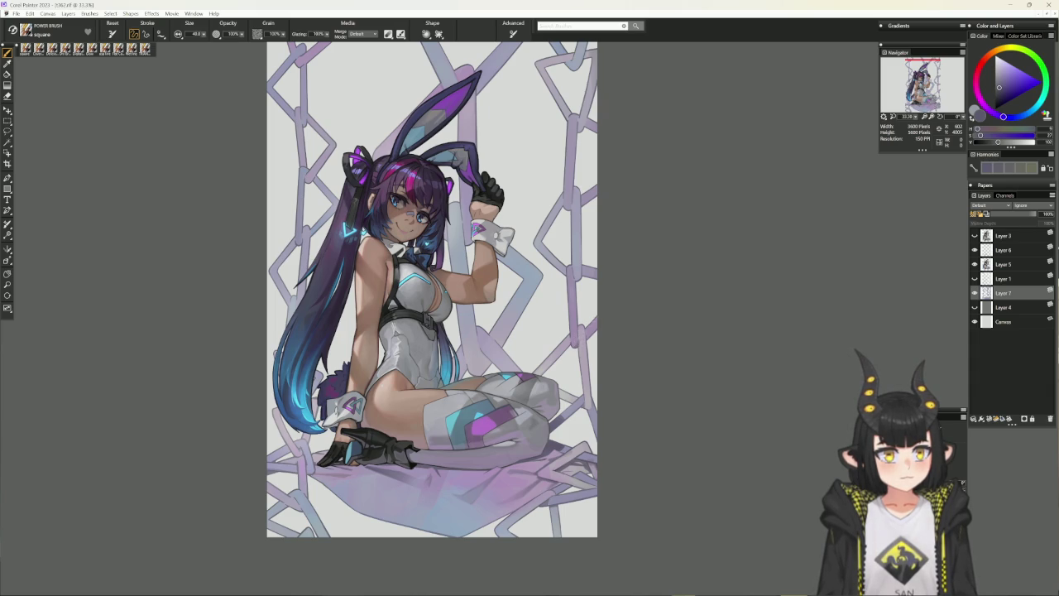
alt+click(581, 338)
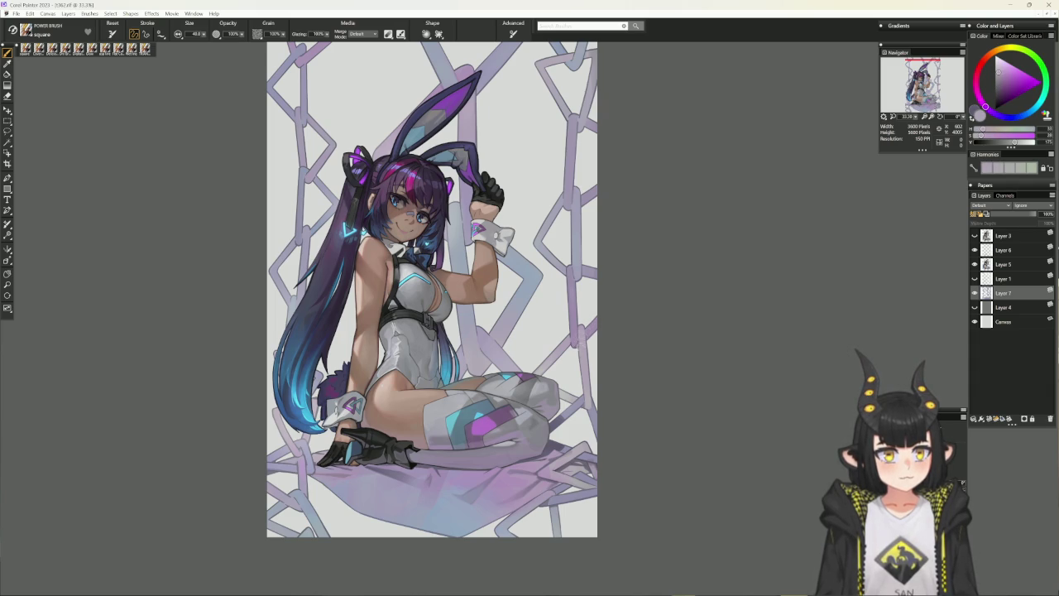
Try a darker blue-violet, then a muted pink-lavender, while panning the canvas down
drag(597, 265, 582, 293)
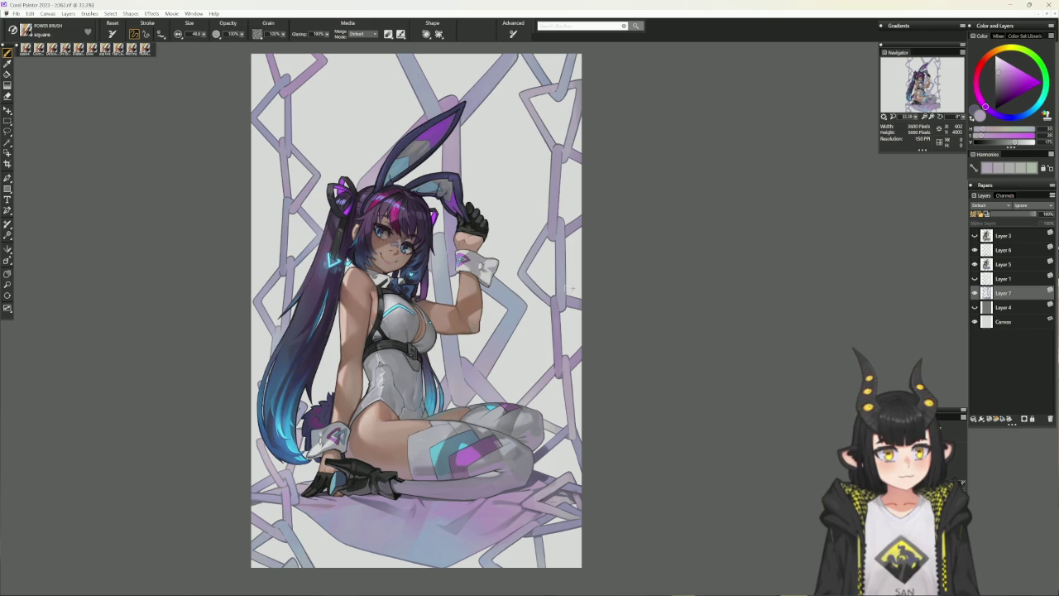
alt+click(549, 237)
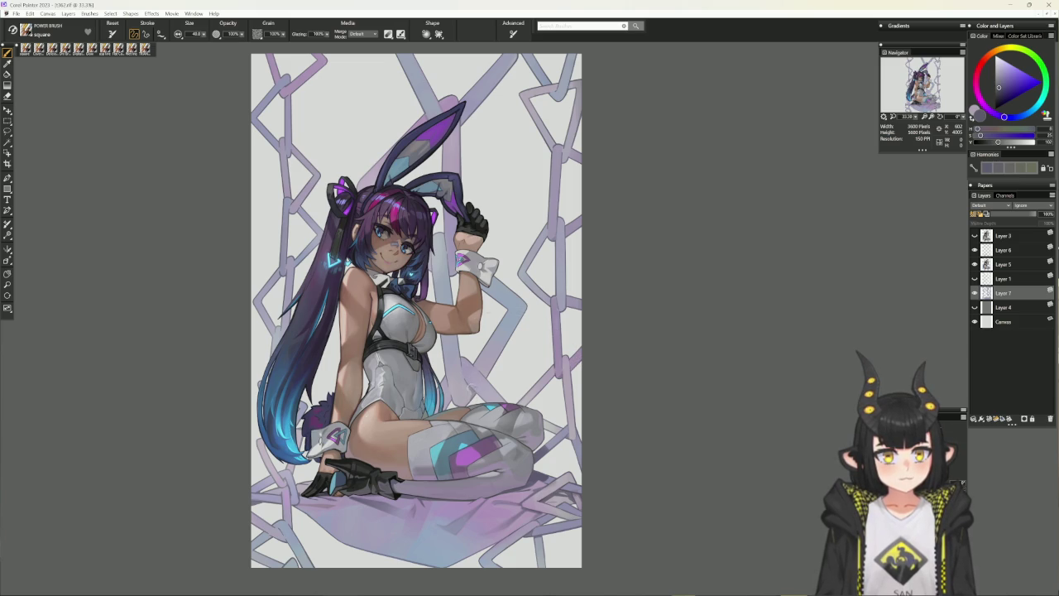
drag(577, 283, 555, 323)
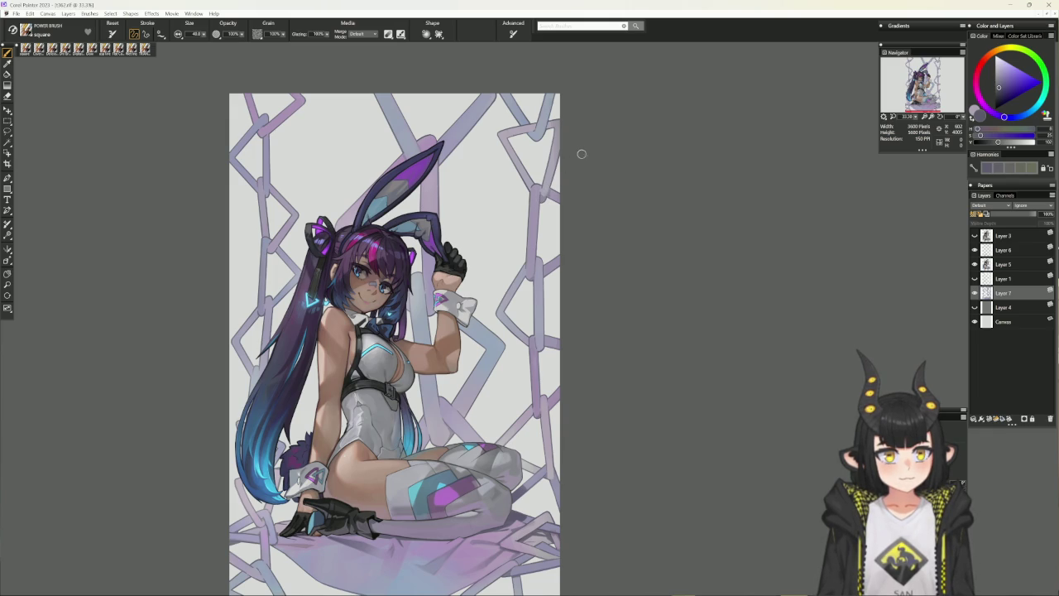
drag(577, 145, 564, 175)
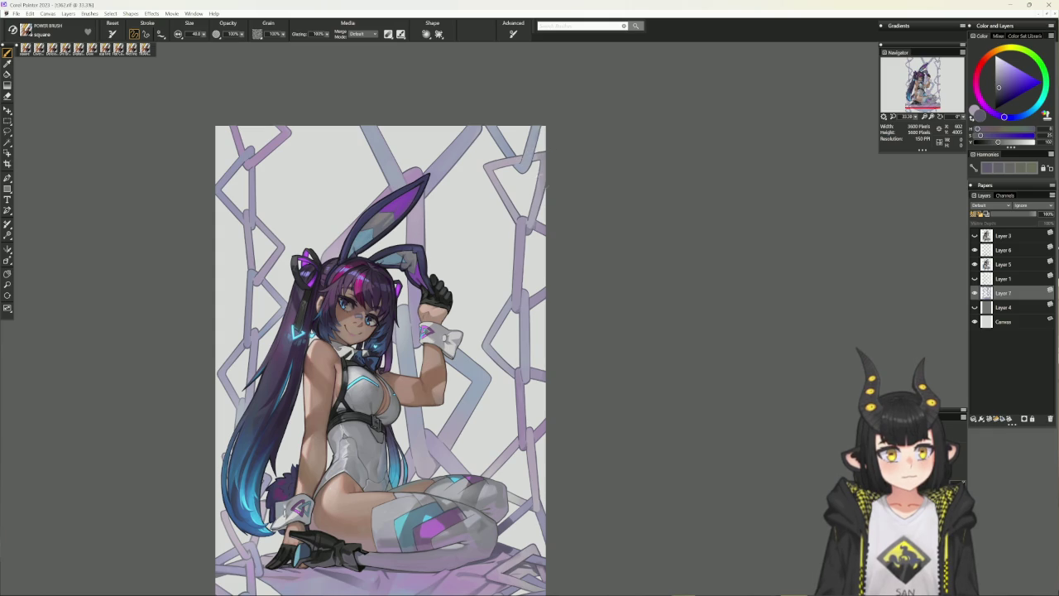
scroll(572, 333, down, 1)
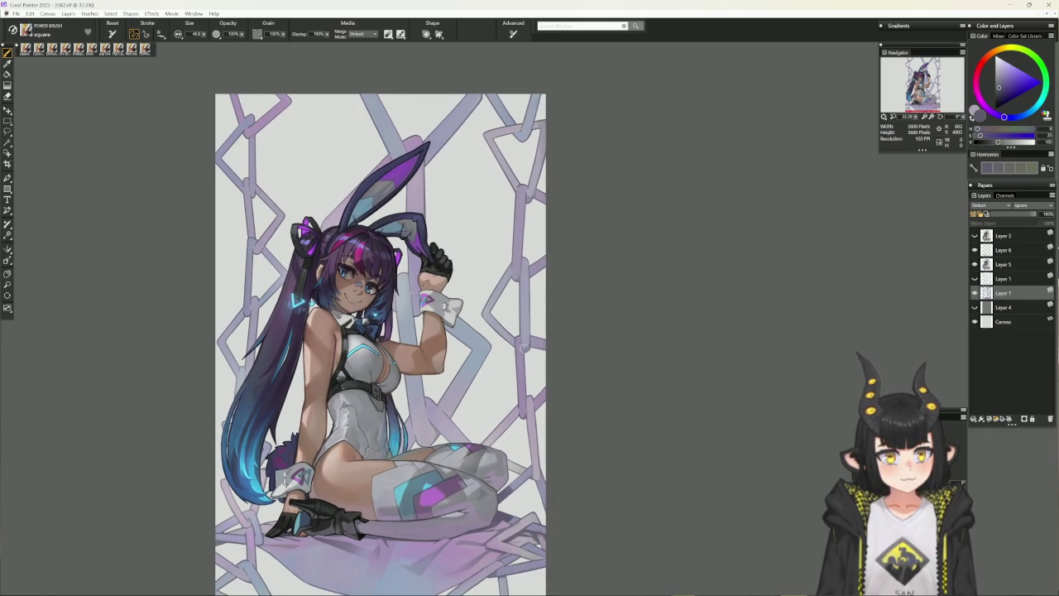
scroll(562, 398, down, 1)
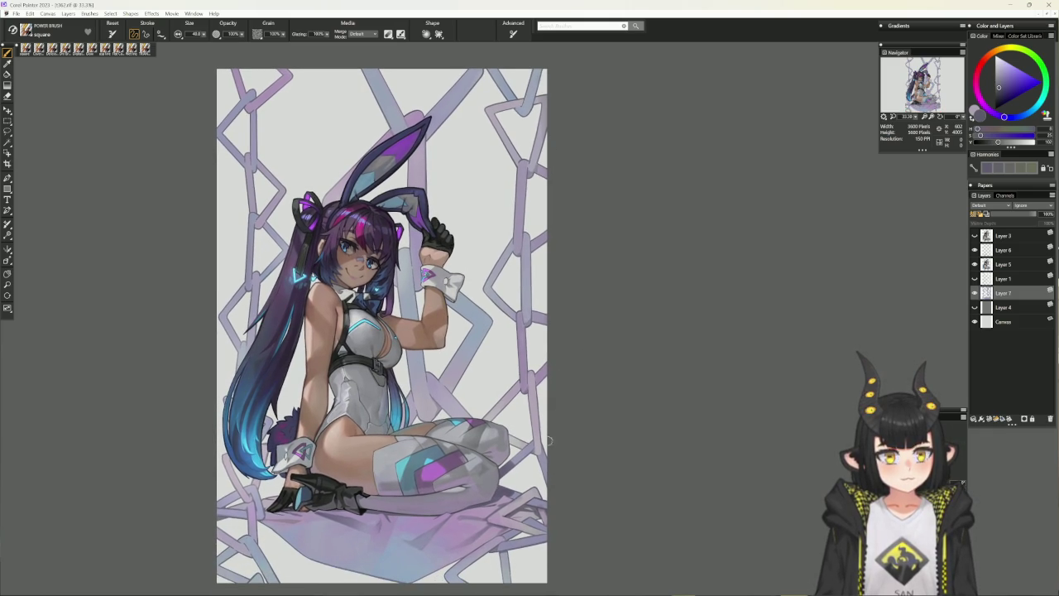
scroll(560, 389, down, 3)
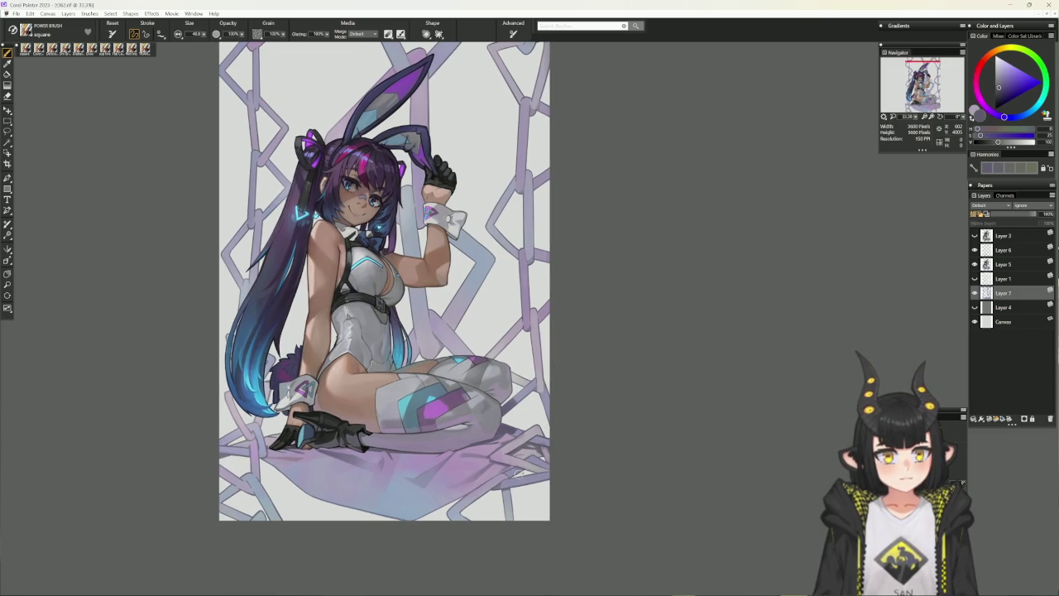
alt+click(519, 474)
Rotate and reset the canvas while testing lavenders, ending on the Square brush at 32.3
drag(648, 406, 635, 351)
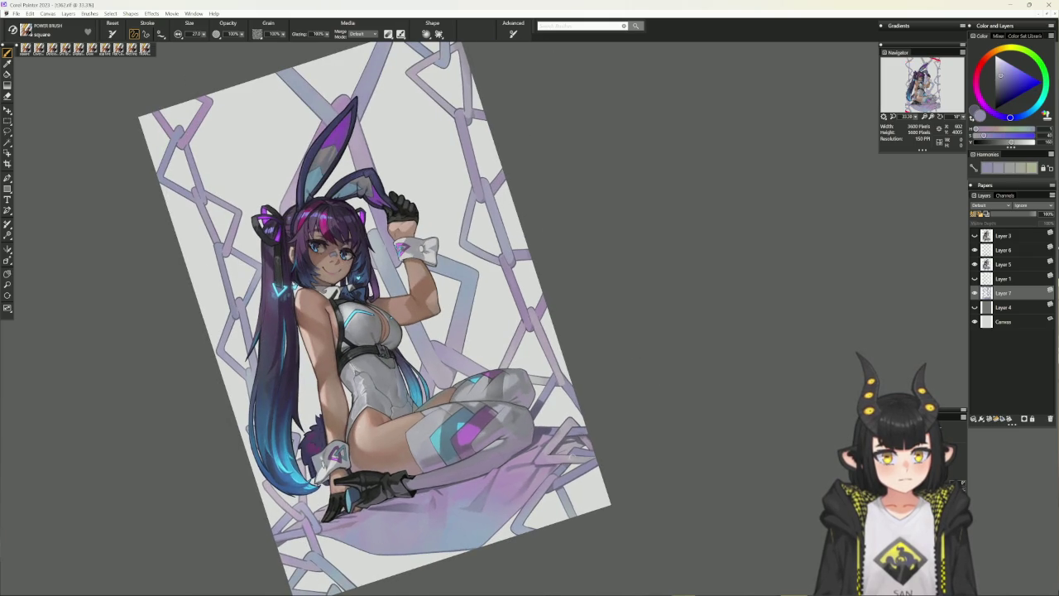
alt+click(562, 466)
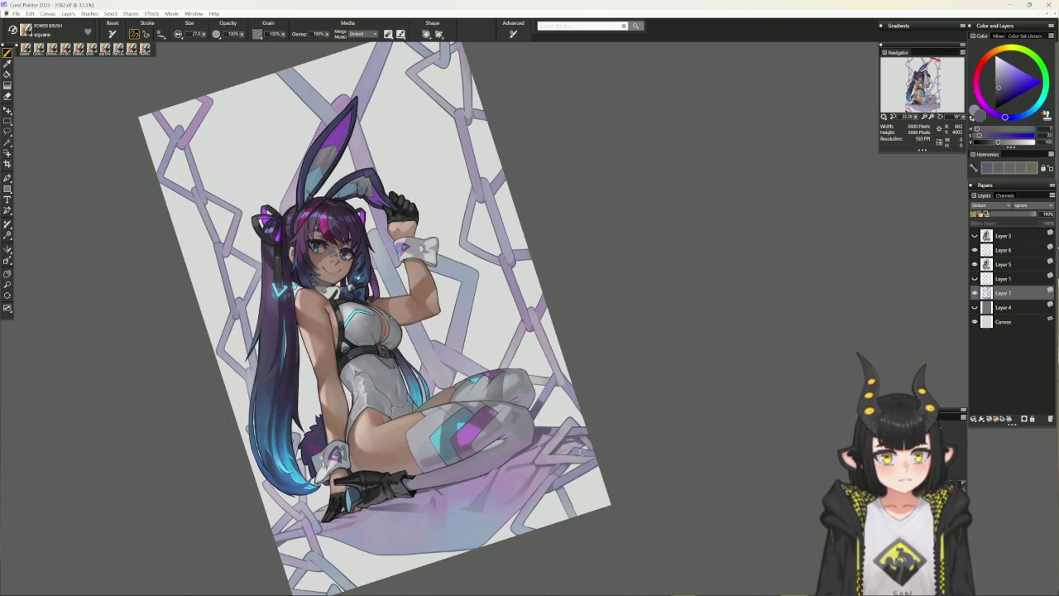
drag(678, 430, 673, 350)
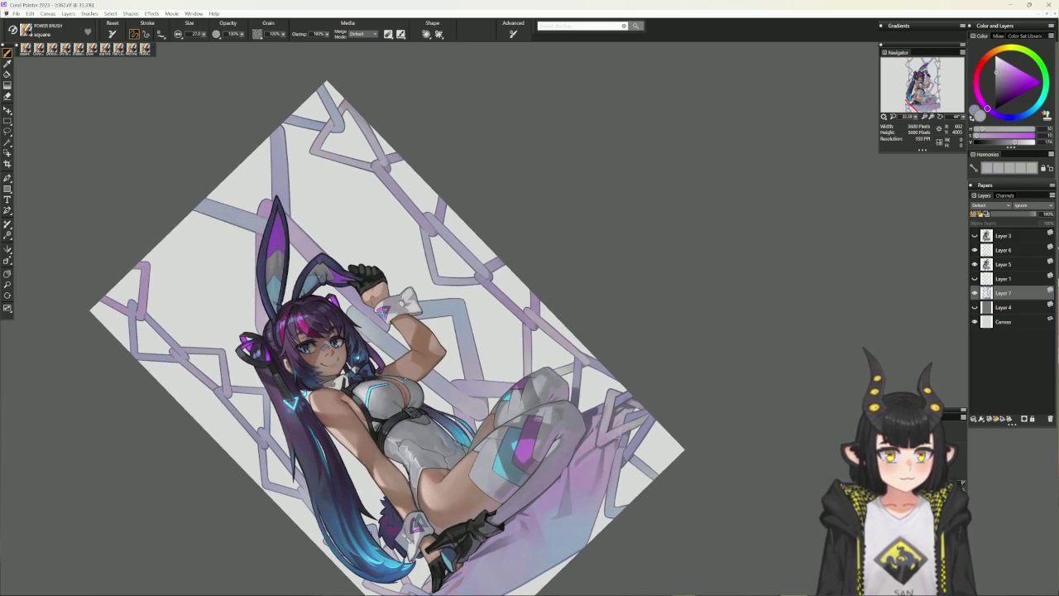
click(652, 408)
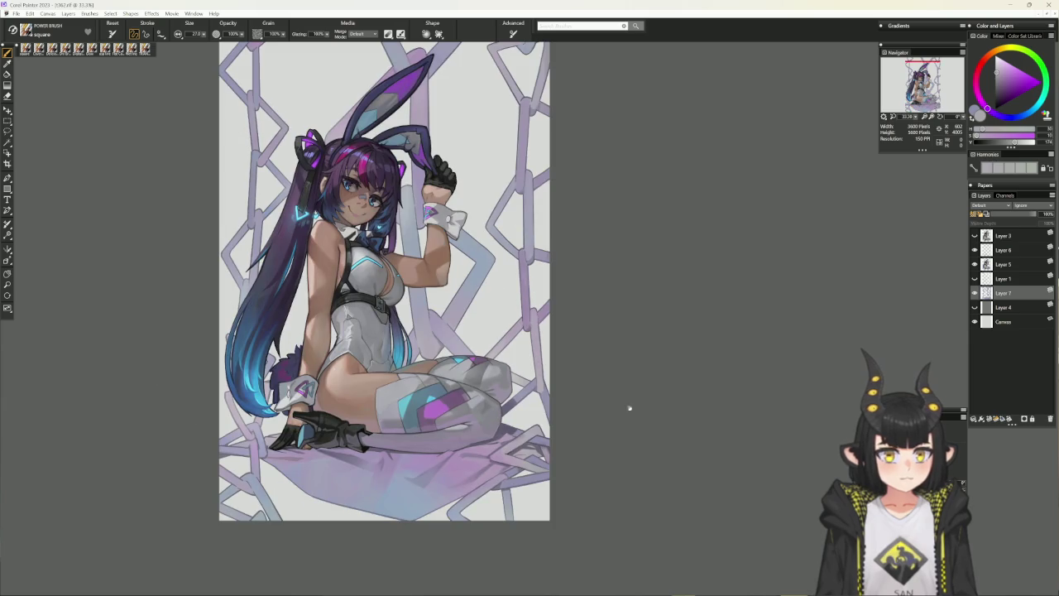
drag(629, 406, 704, 385)
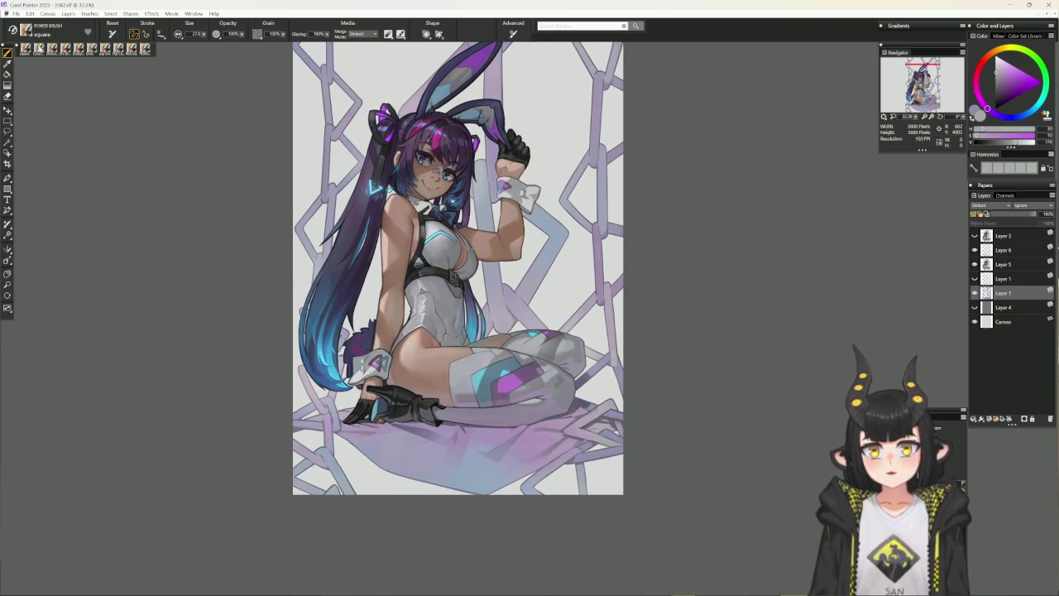
click(41, 48)
alt+click(320, 454)
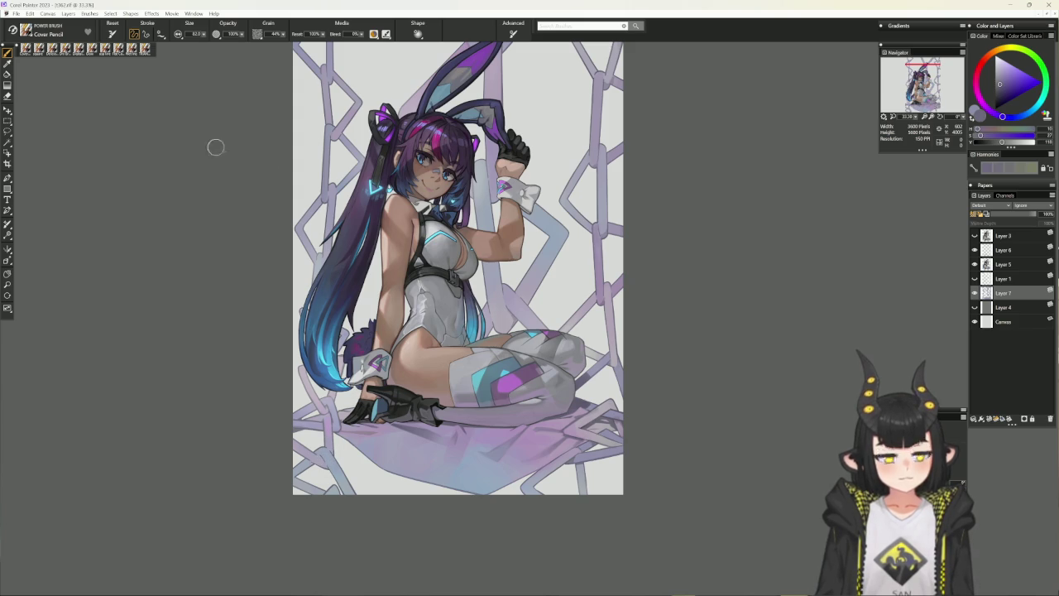
key(/)
Tweak the paint colour and rotate the page about 30° for Cover Pencil work at size 14.0
alt+click(320, 454)
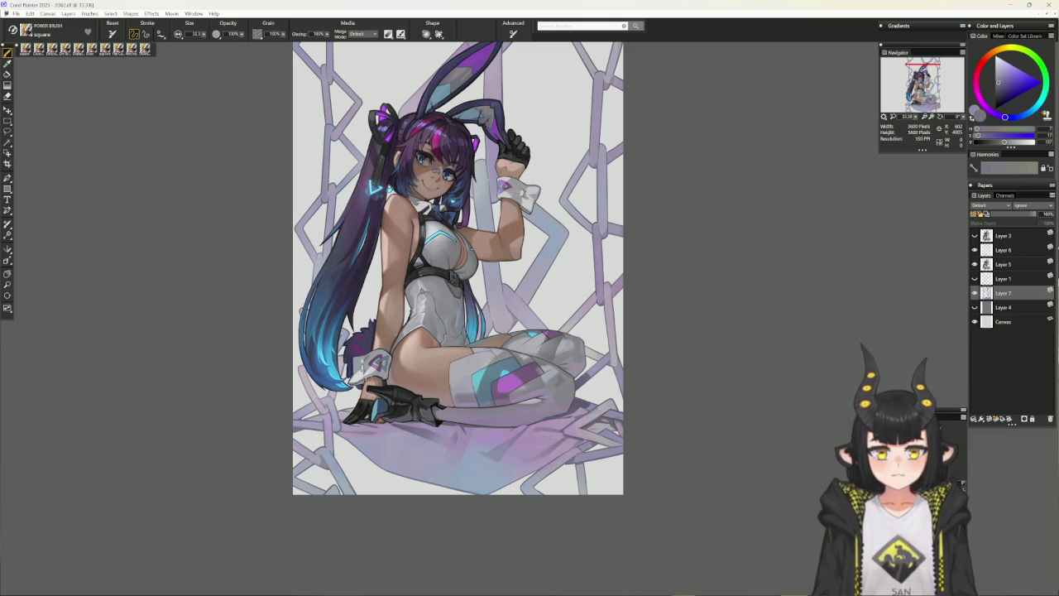
scroll(372, 369, up, 3)
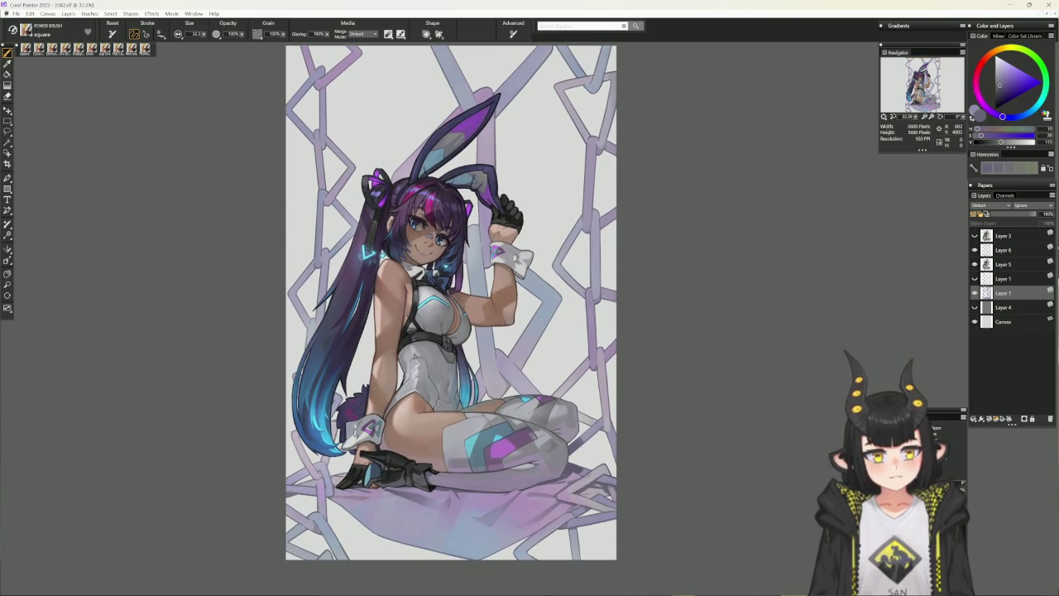
scroll(363, 477, down, 1)
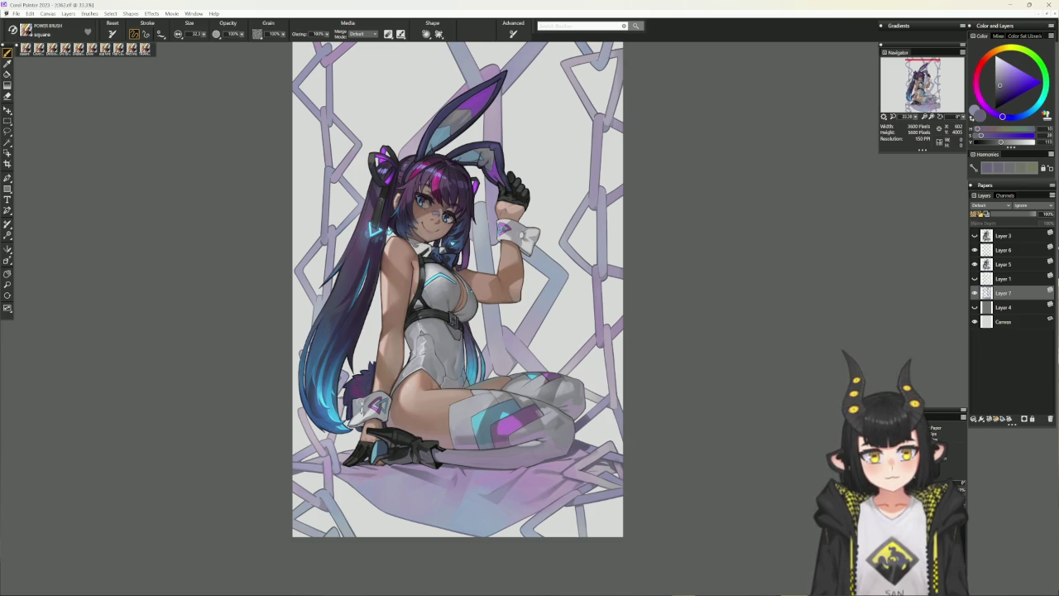
scroll(372, 386, up, 1)
scroll(455, 310, up, 1)
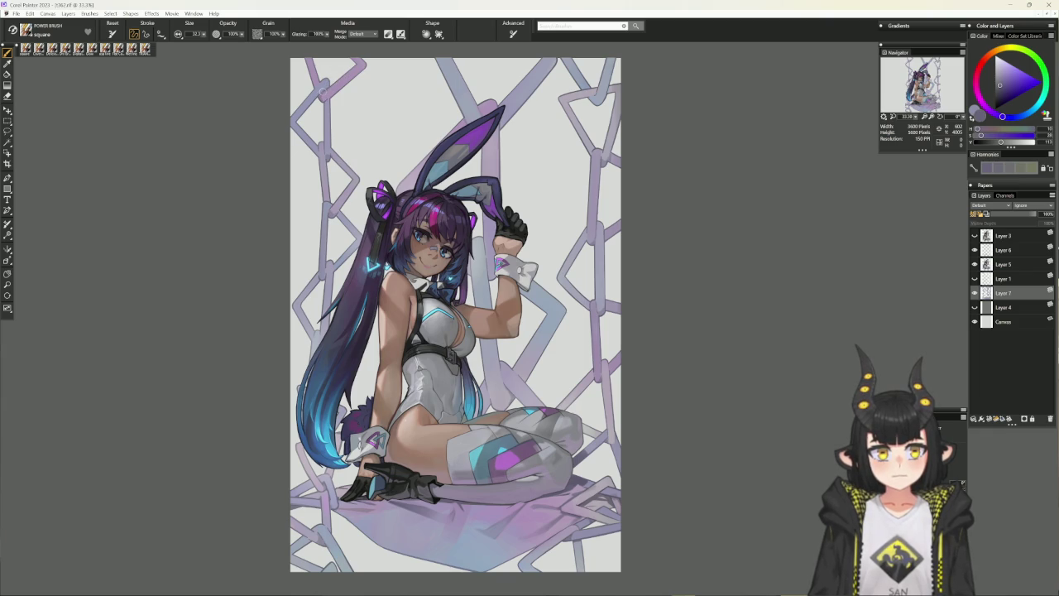
drag(331, 83, 554, 405)
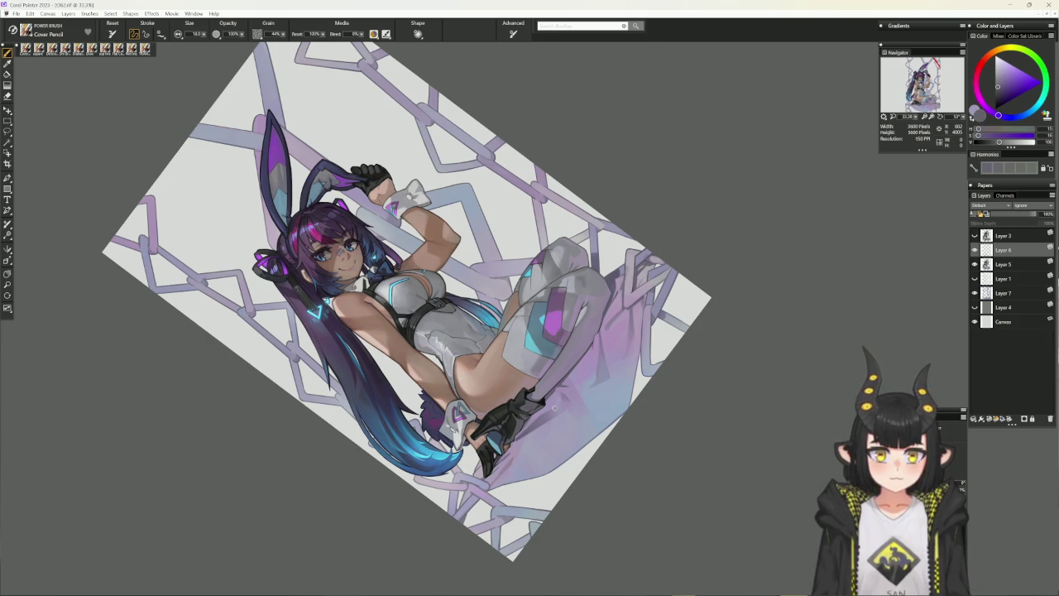
Sample blues from the glove and enlarge the Cover Pencil to about 35
key(ctrl+0)
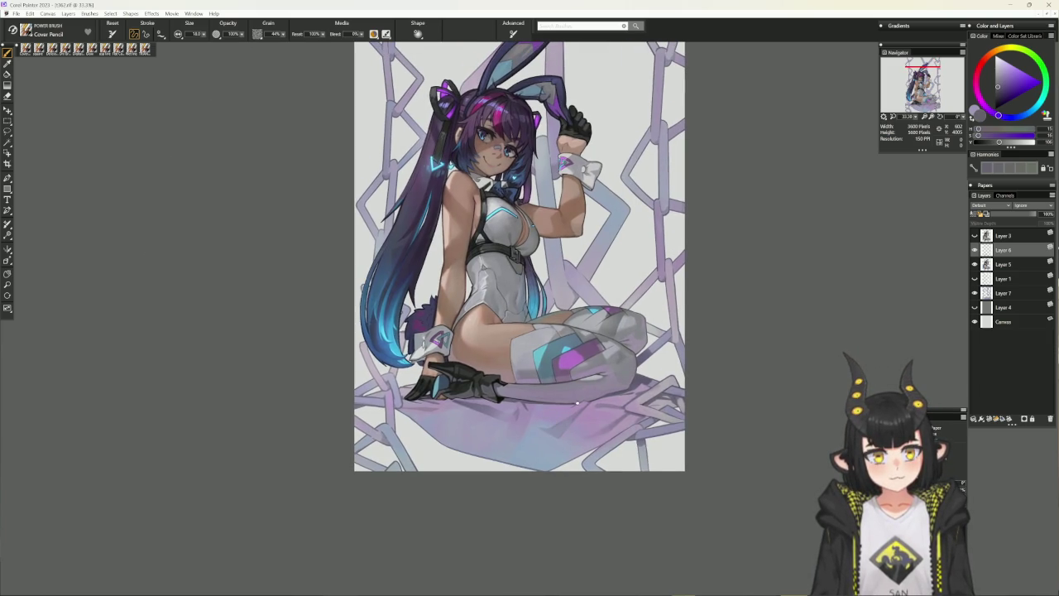
alt+click(440, 376)
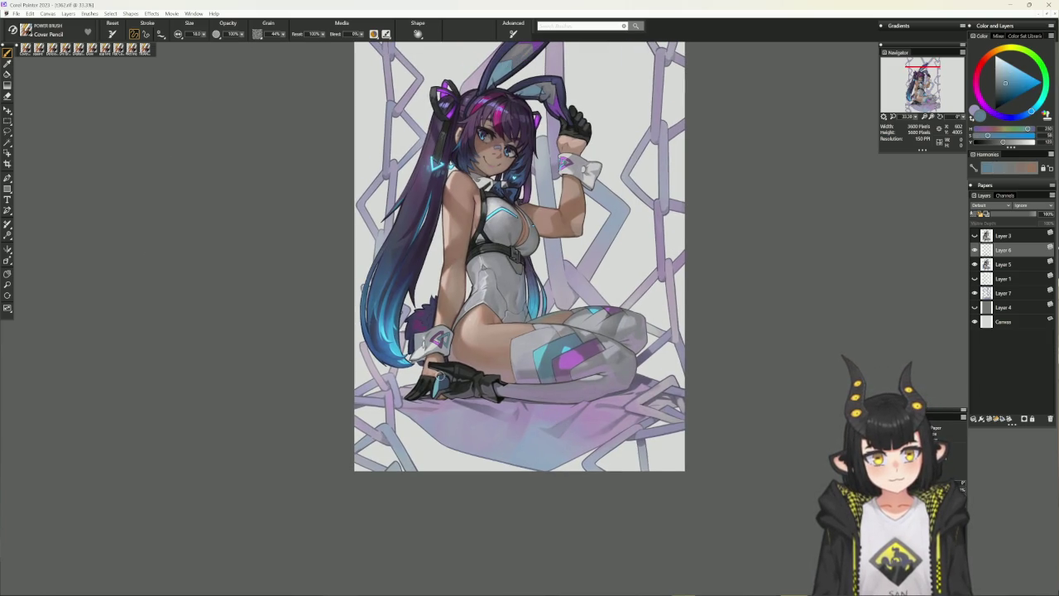
alt+click(440, 384)
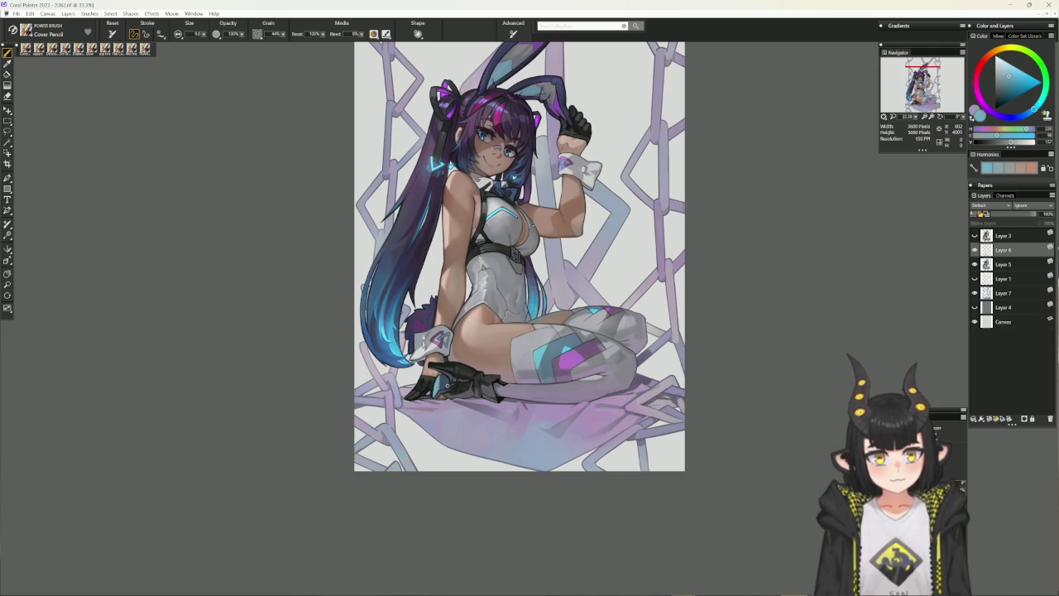
key(bracketright)
key(bracketright)
key(bracketright)
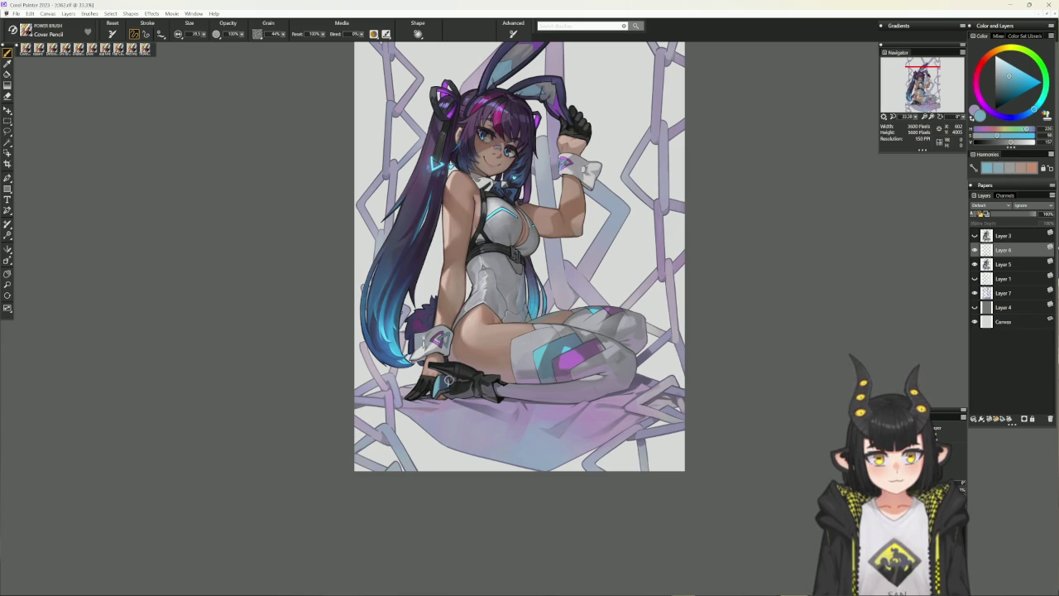
alt+click(448, 382)
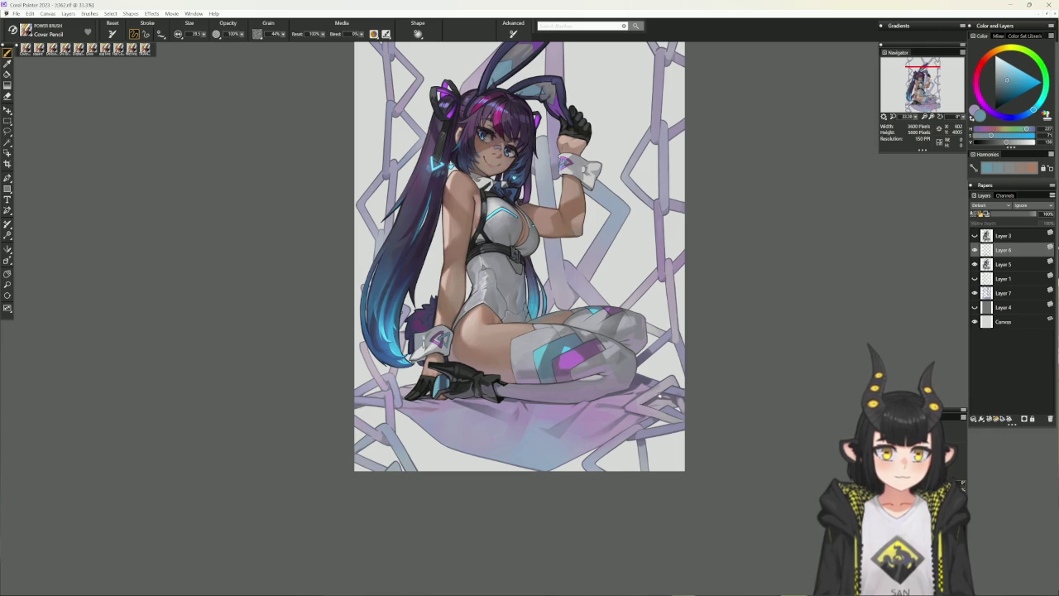
drag(472, 347, 596, 314)
Sample near-black, lavender, muted blue and dark purple from the glove, then view at 50%
alt+click(592, 383)
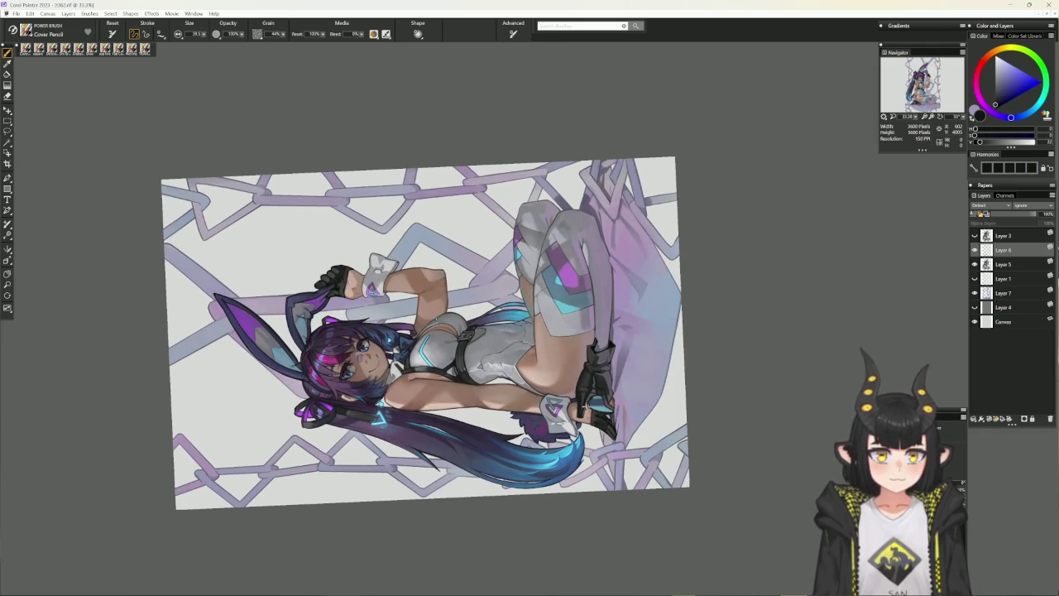
alt+click(583, 411)
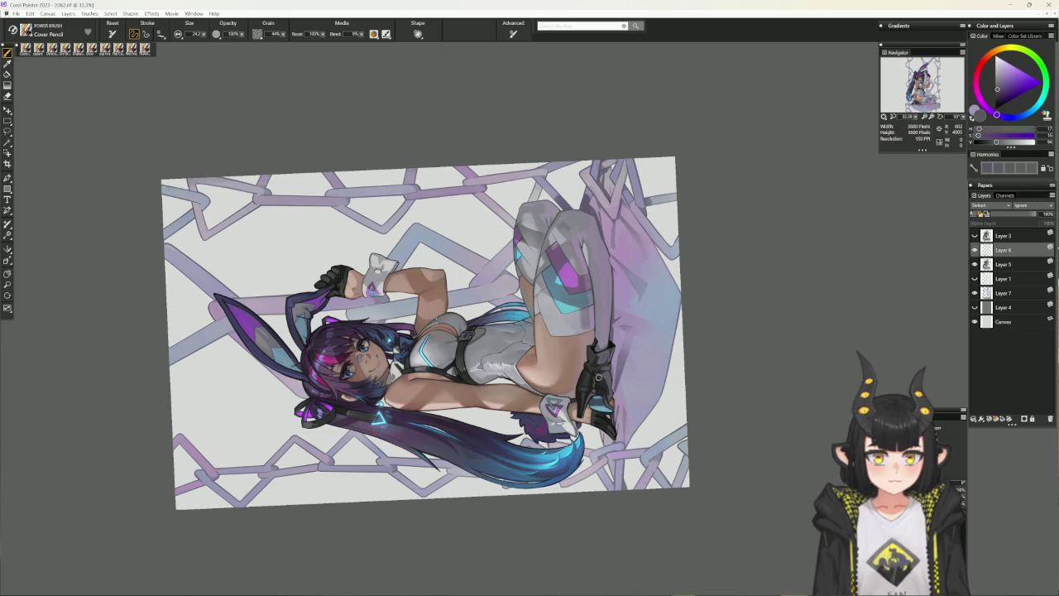
alt+click(608, 356)
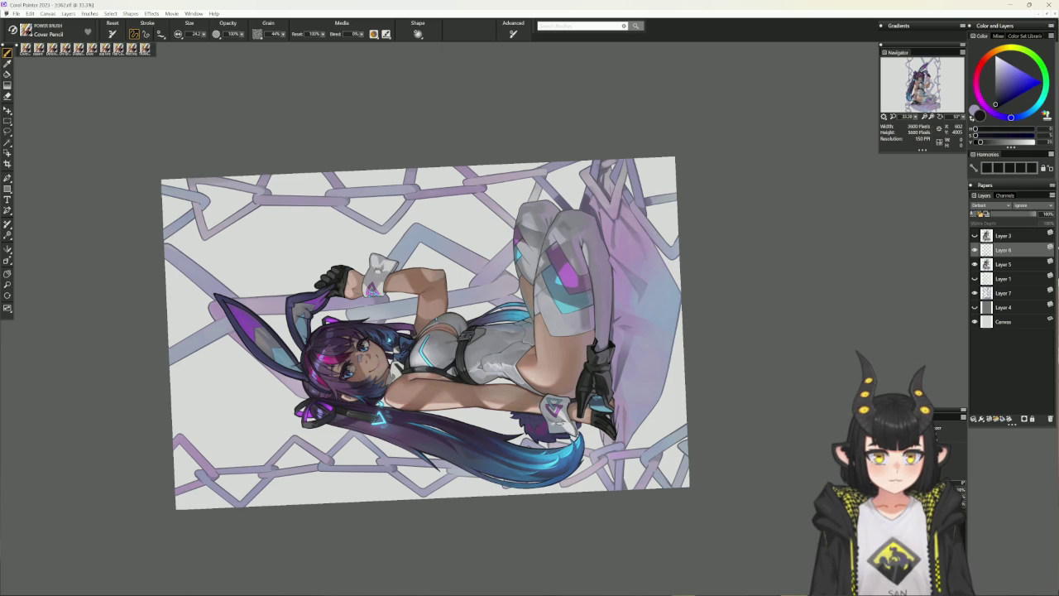
alt+click(593, 398)
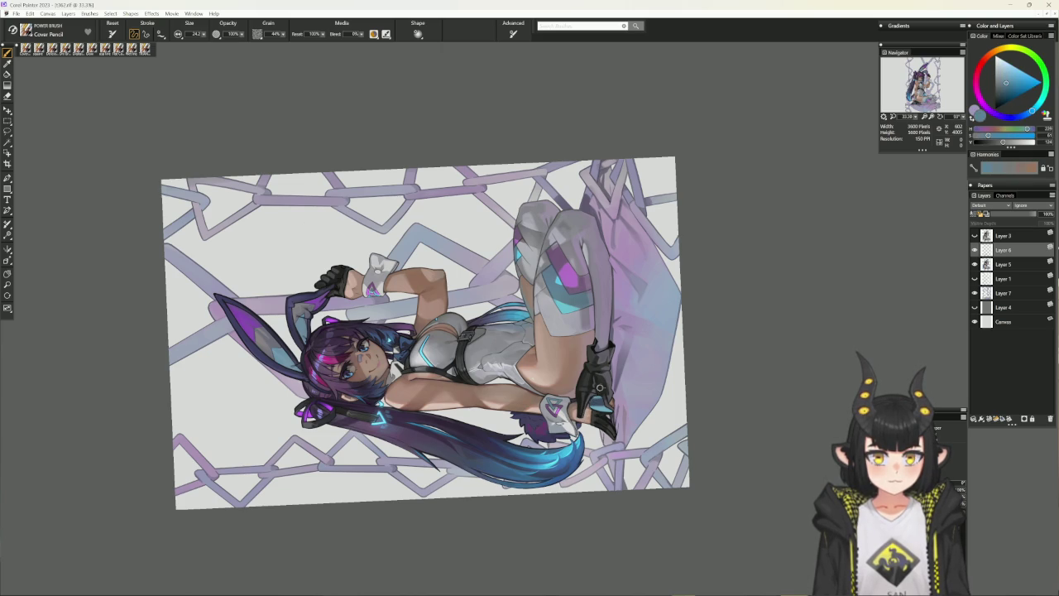
alt+click(592, 395)
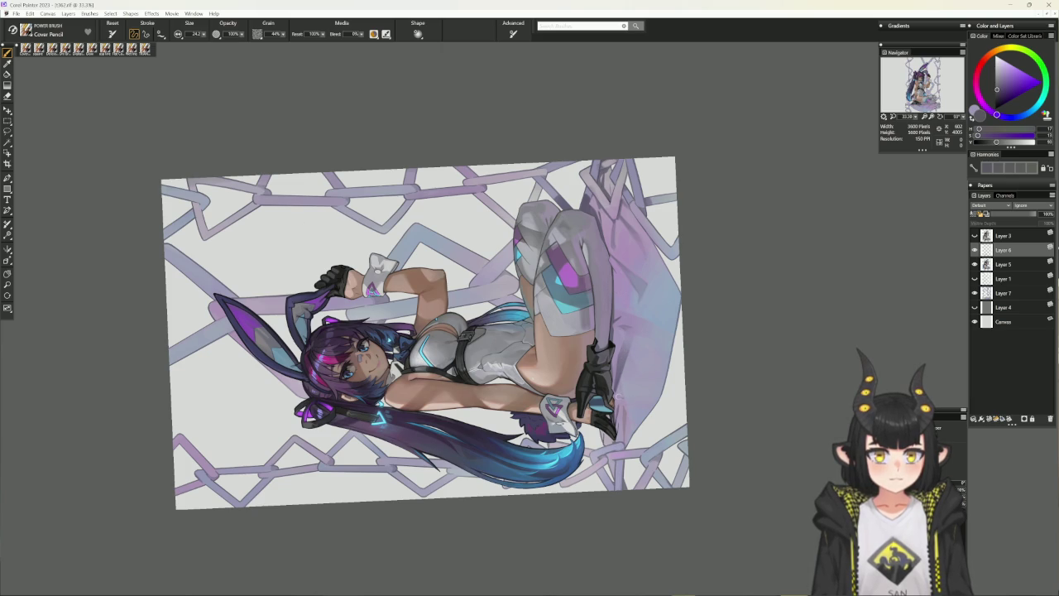
key(ctrl+0)
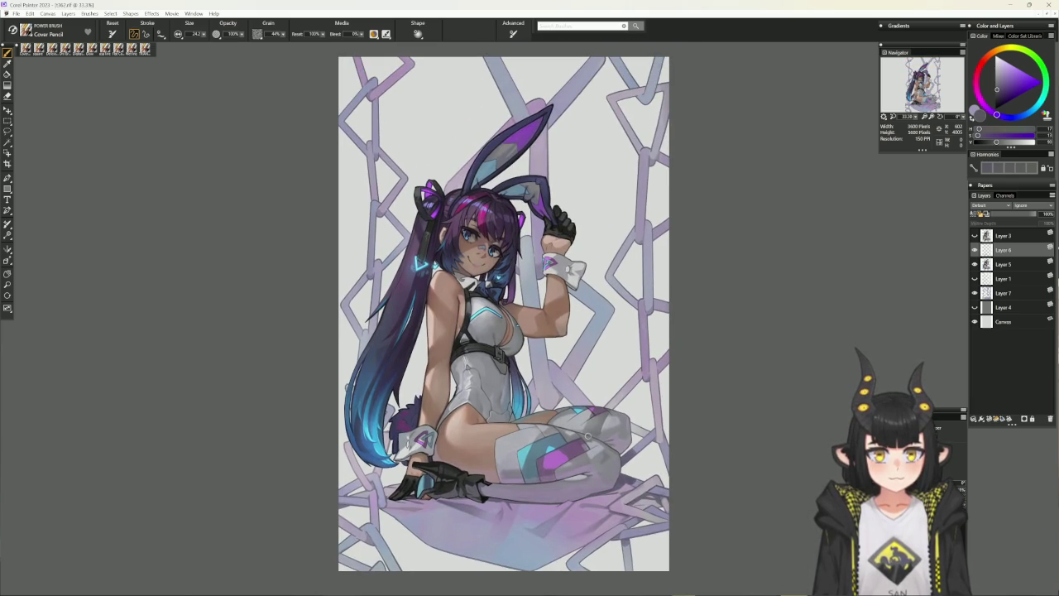
key(ctrl+plus)
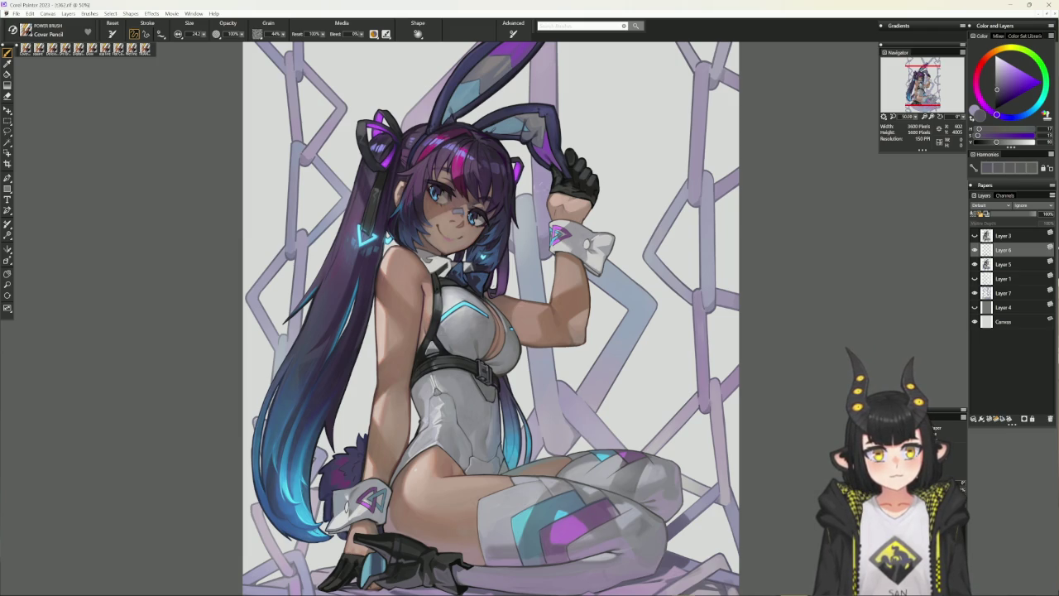
Pick lavender and reddish-brown for the face and make Layer 5 active
alt+click(542, 155)
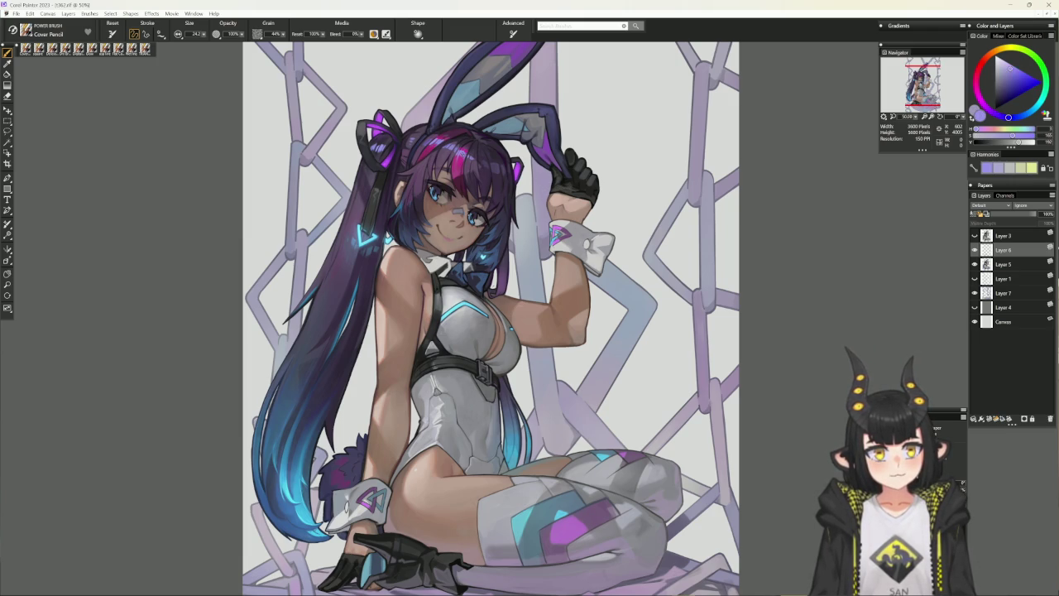
click(1002, 61)
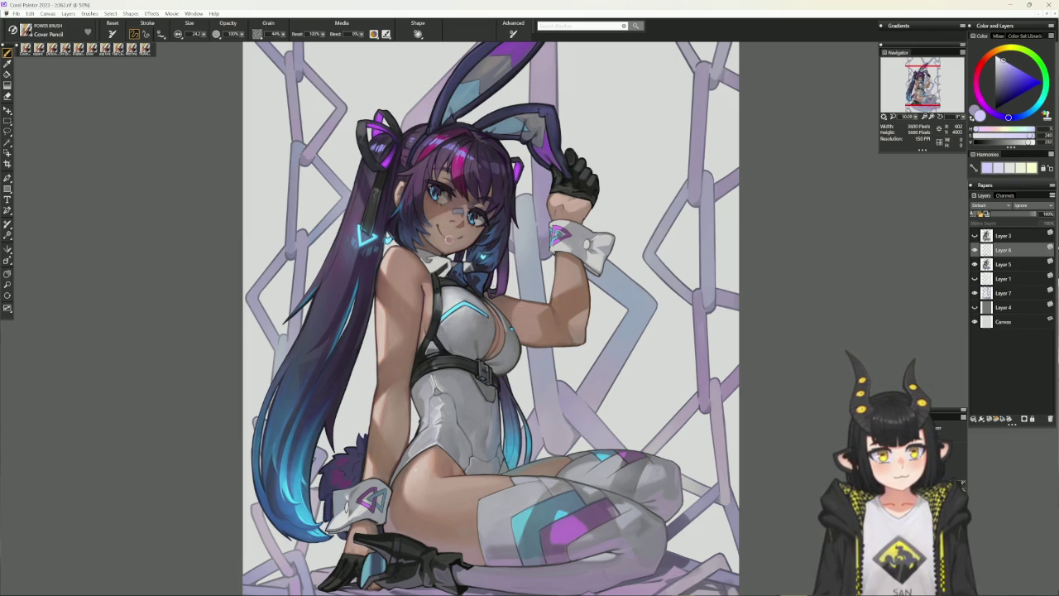
scroll(495, 203, up, 2)
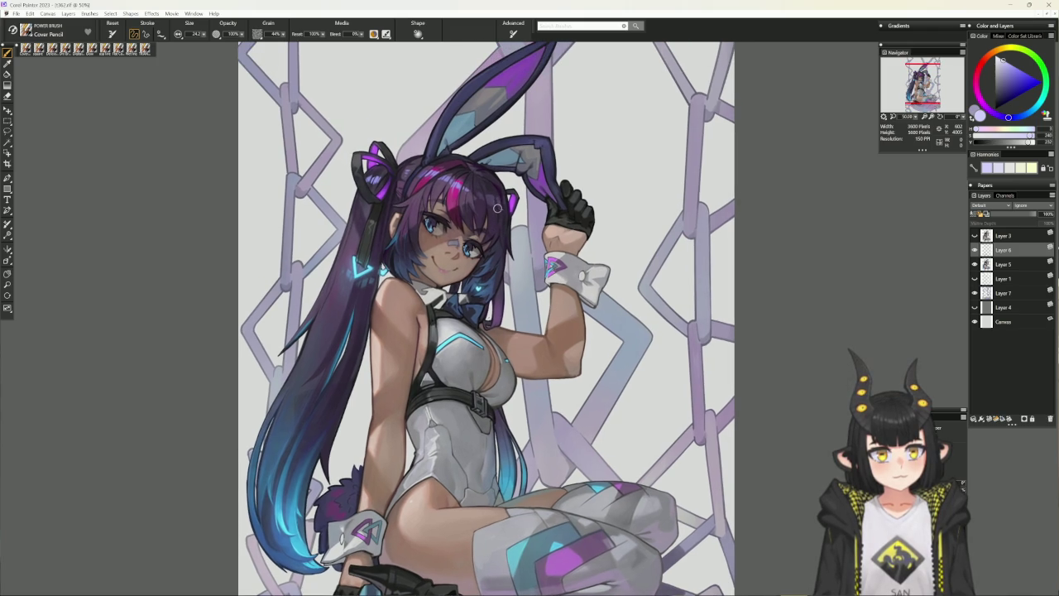
alt+click(487, 210)
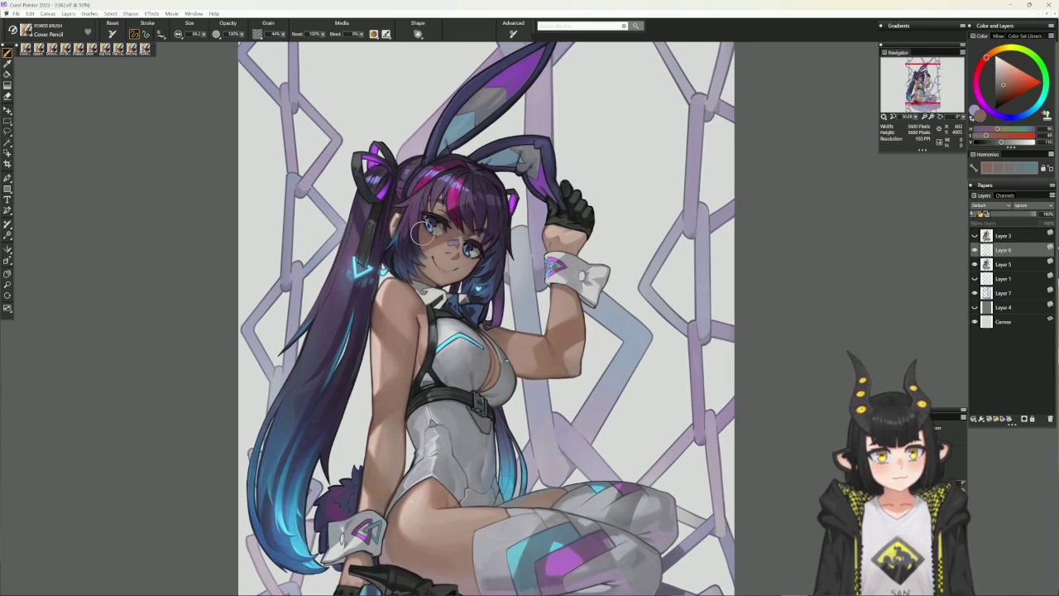
click(996, 266)
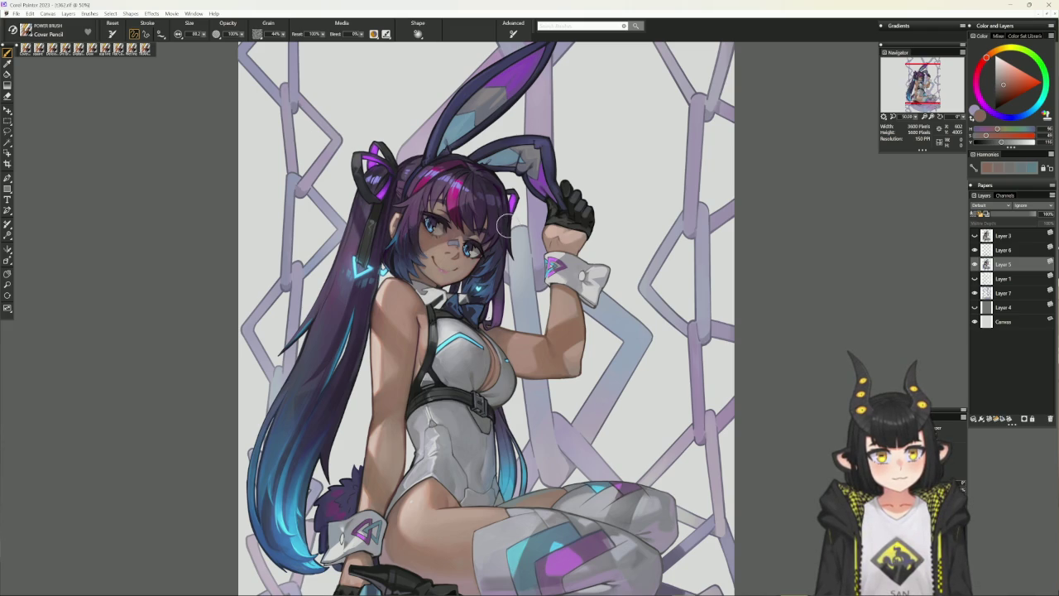
alt+click(475, 262)
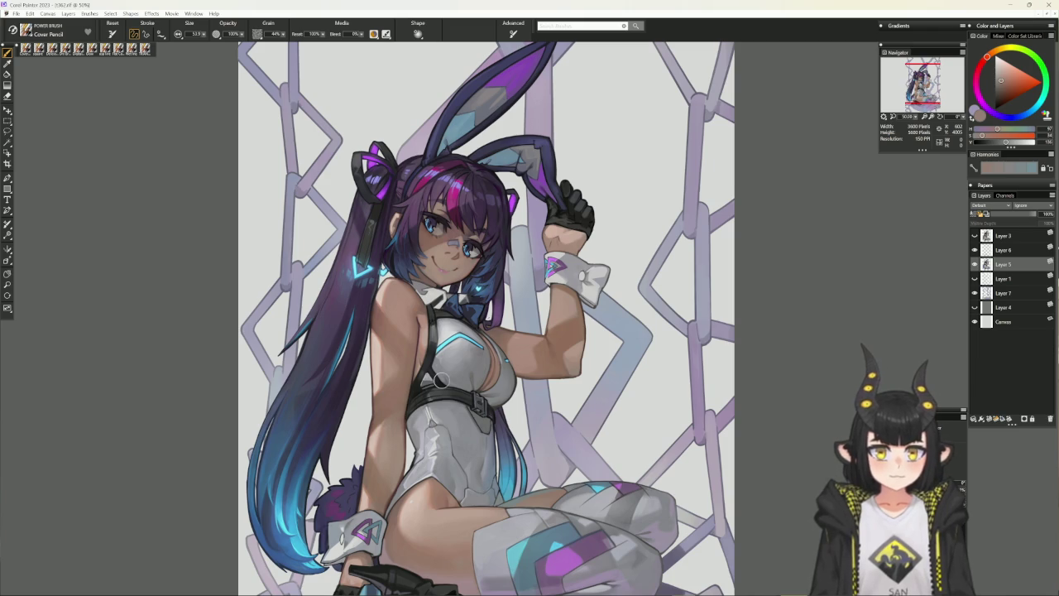
Select the Flat Color brush at 16.1 loaded with a peach skin tone darkened for shading
key(ctrl+minus)
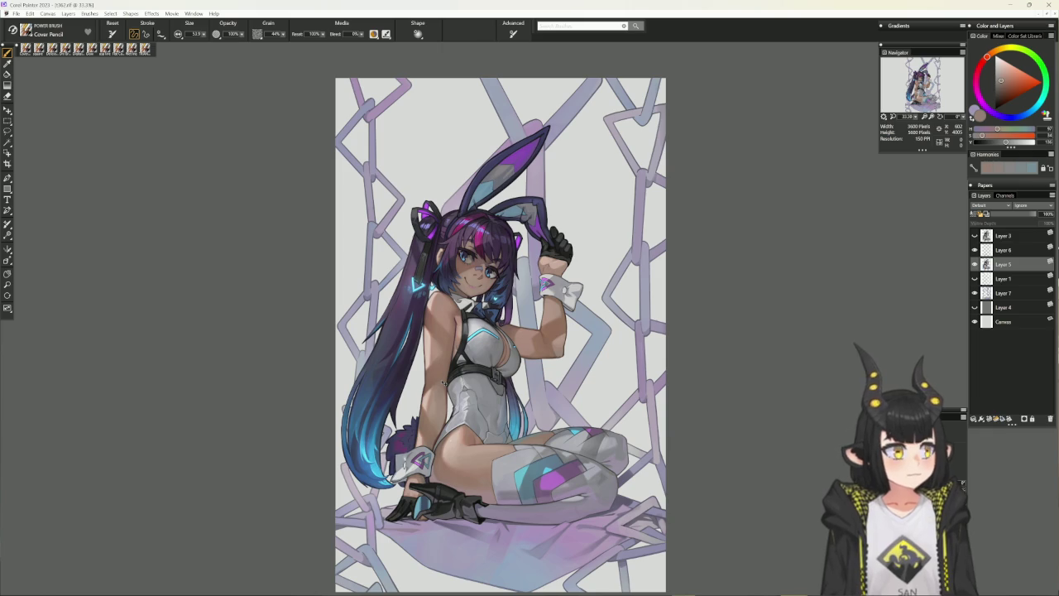
key(ctrl+plus)
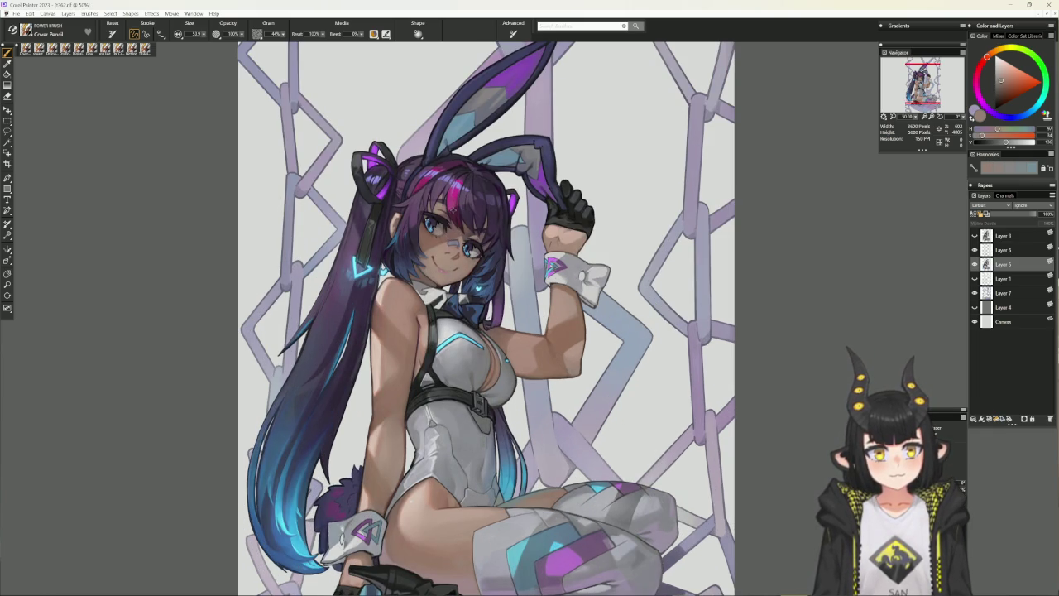
alt+click(460, 301)
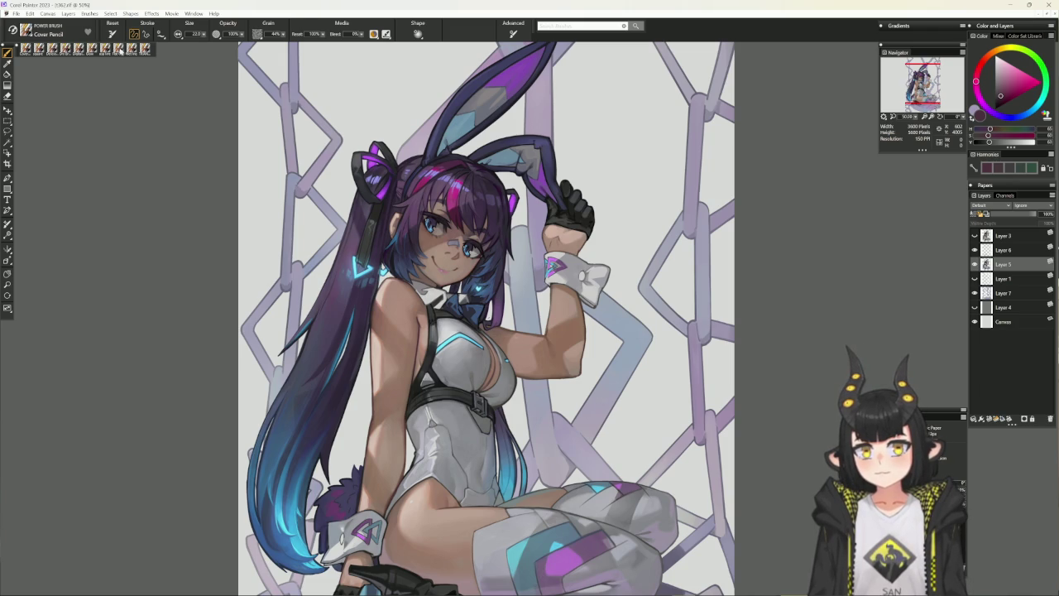
click(118, 49)
alt+click(546, 232)
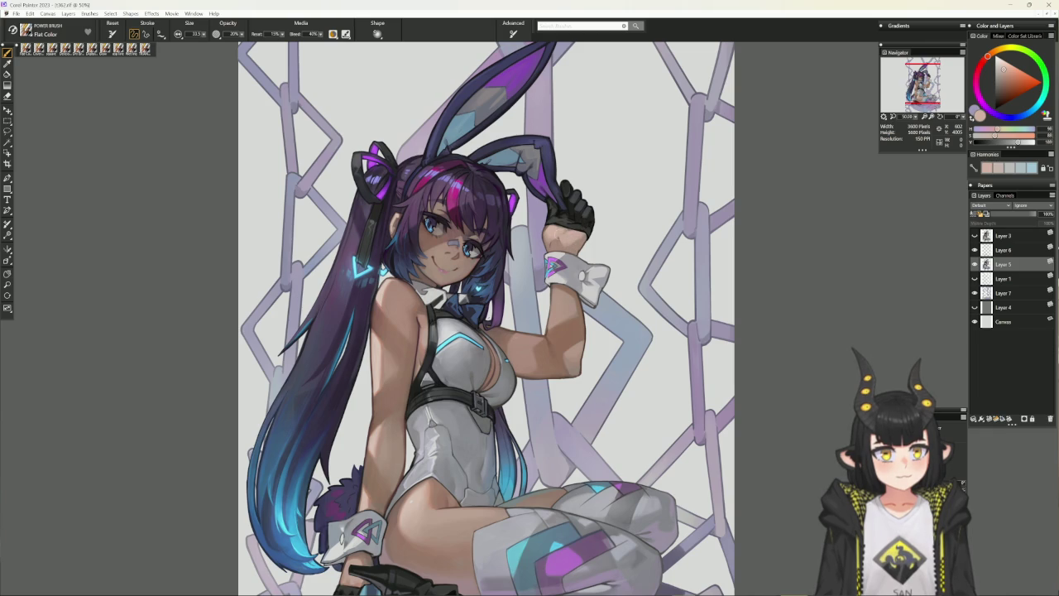
alt+click(565, 242)
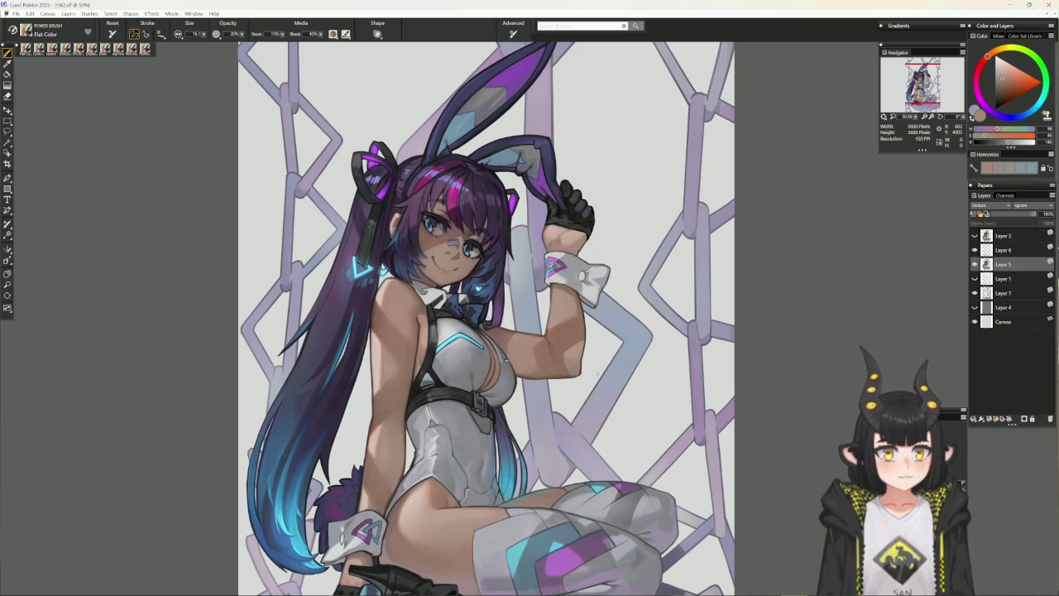
With a tiny pencil brush, sample dark purples and add small dark accents around the bow tie
drag(607, 256, 590, 293)
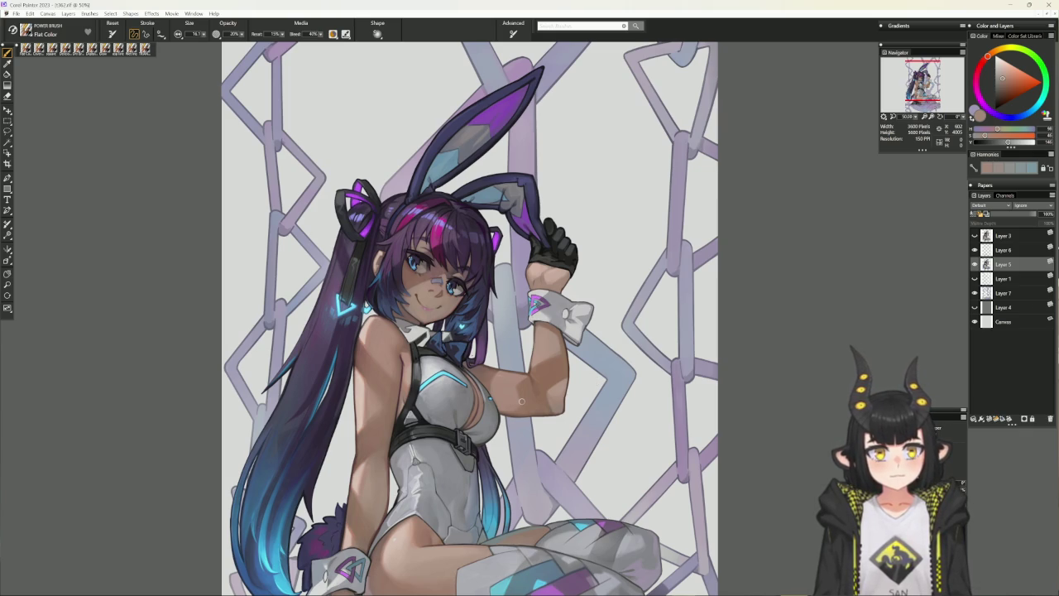
drag(532, 489, 534, 472)
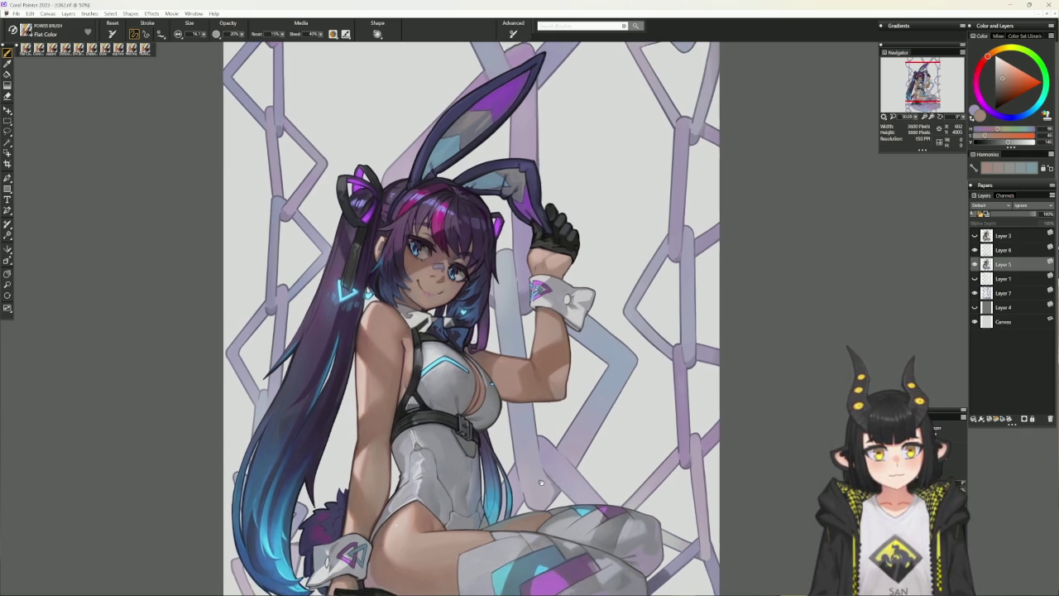
key(b)
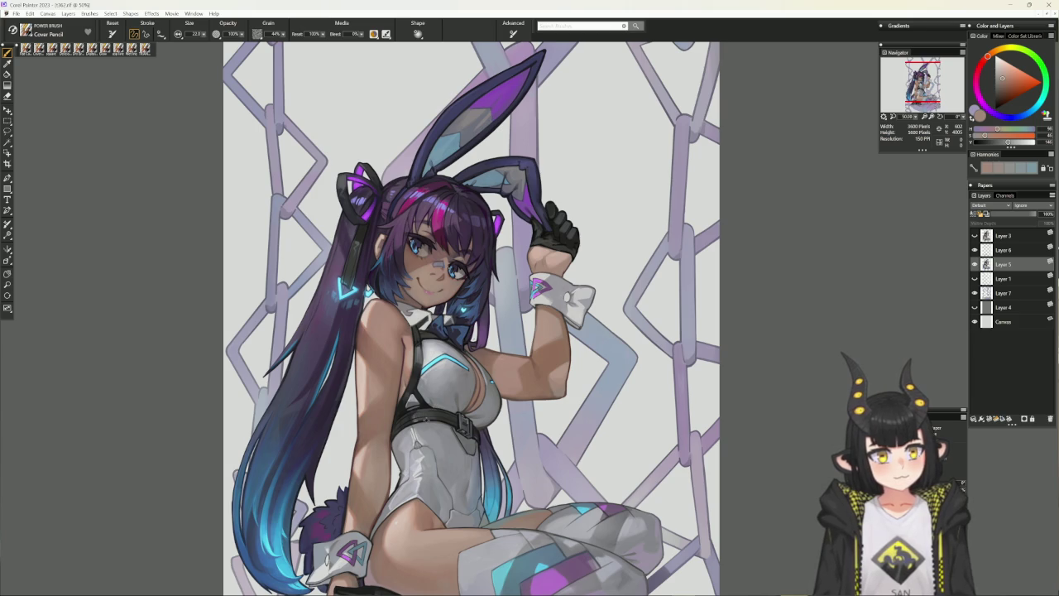
alt+click(429, 402)
key(bracketleft)
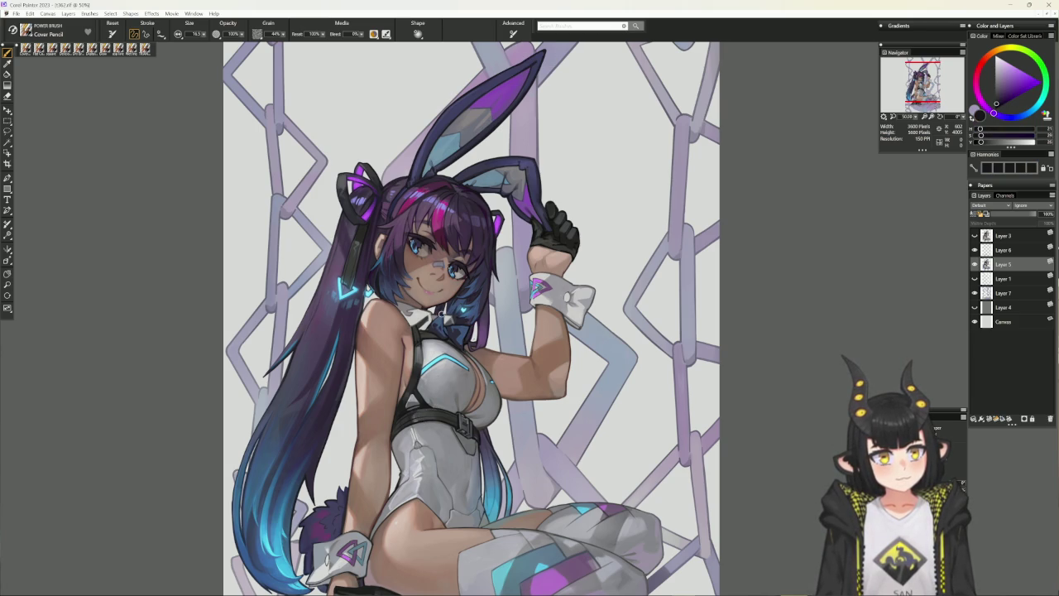
alt+click(438, 318)
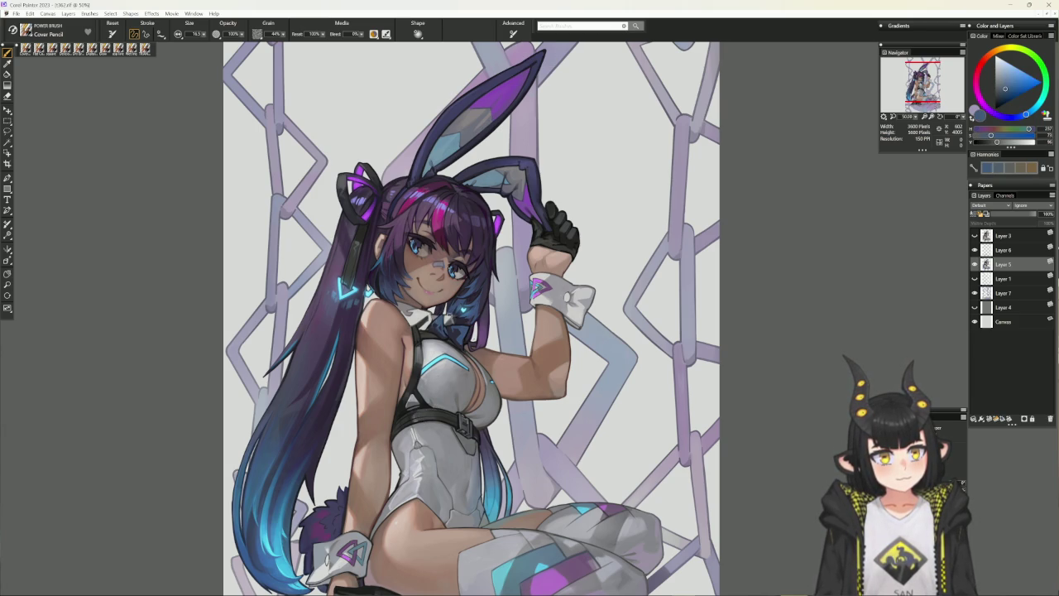
alt+click(444, 313)
key(bracketleft)
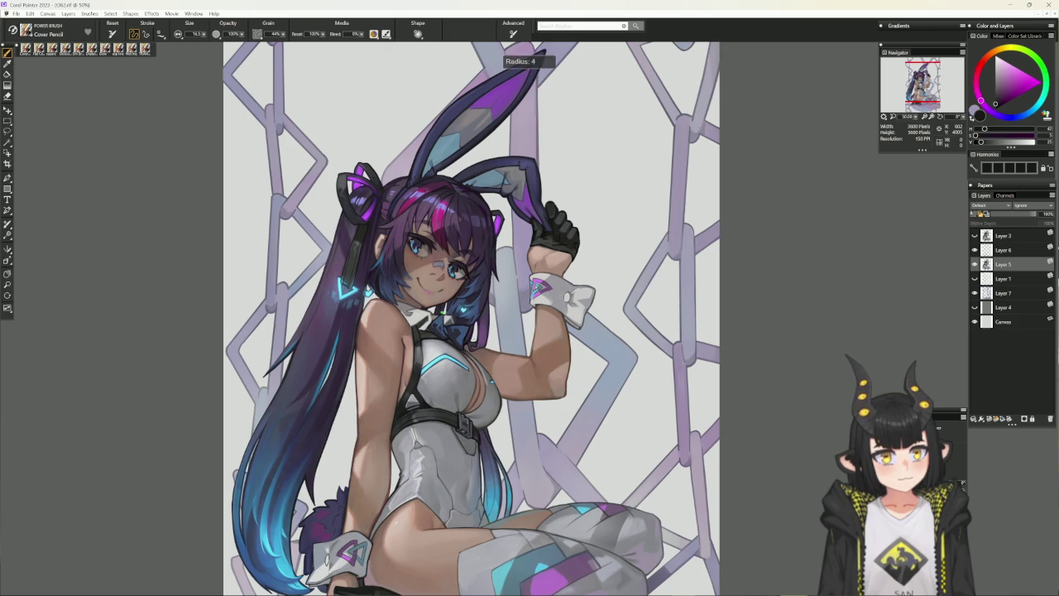
drag(443, 314, 445, 318)
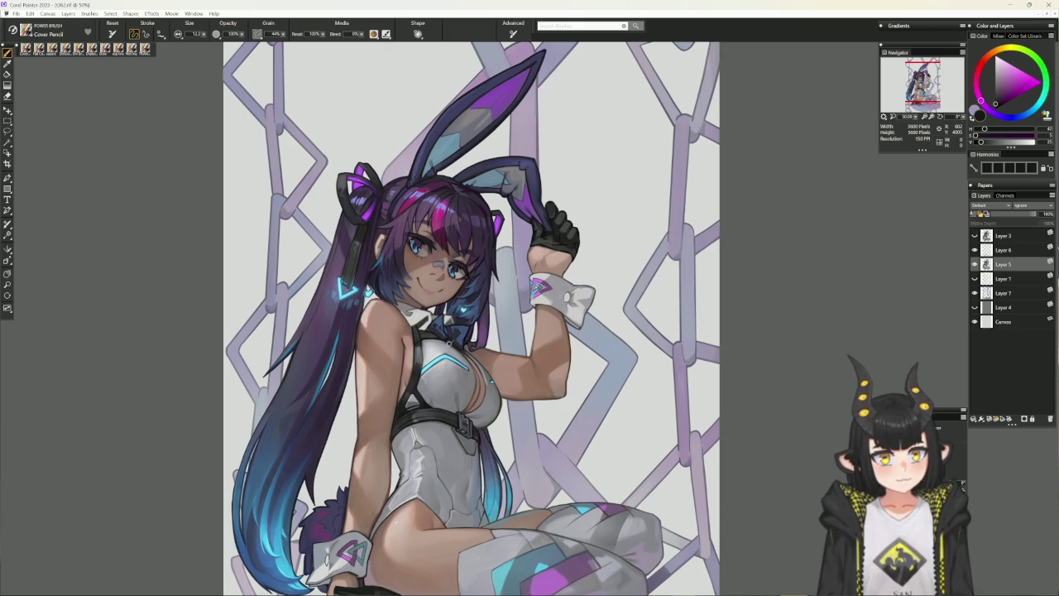
Sample the bow tie blue and a dark shadow tone, rotating then resetting the view
alt+click(443, 328)
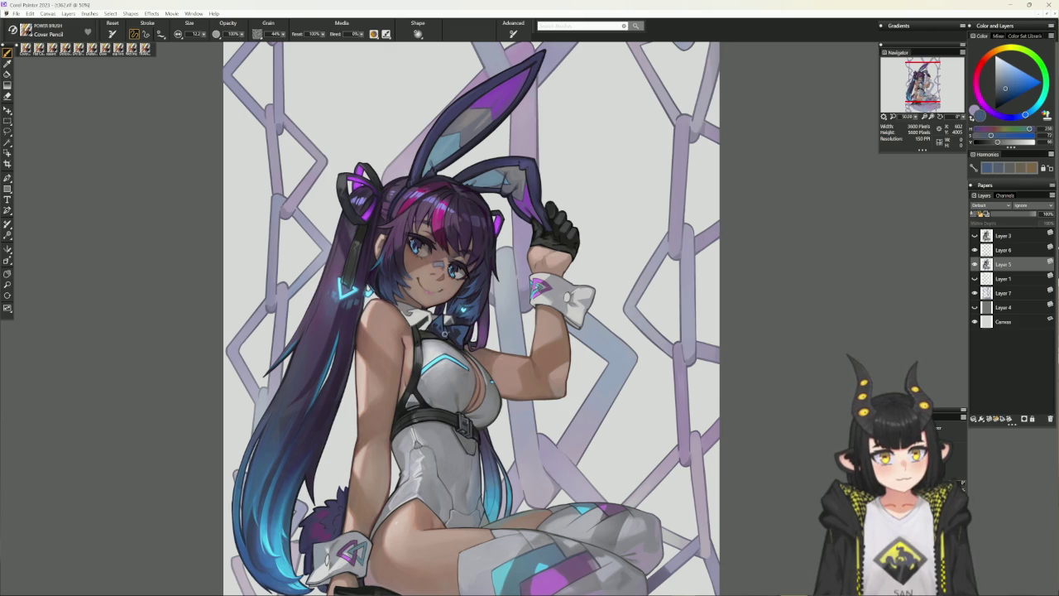
drag(617, 263, 529, 207)
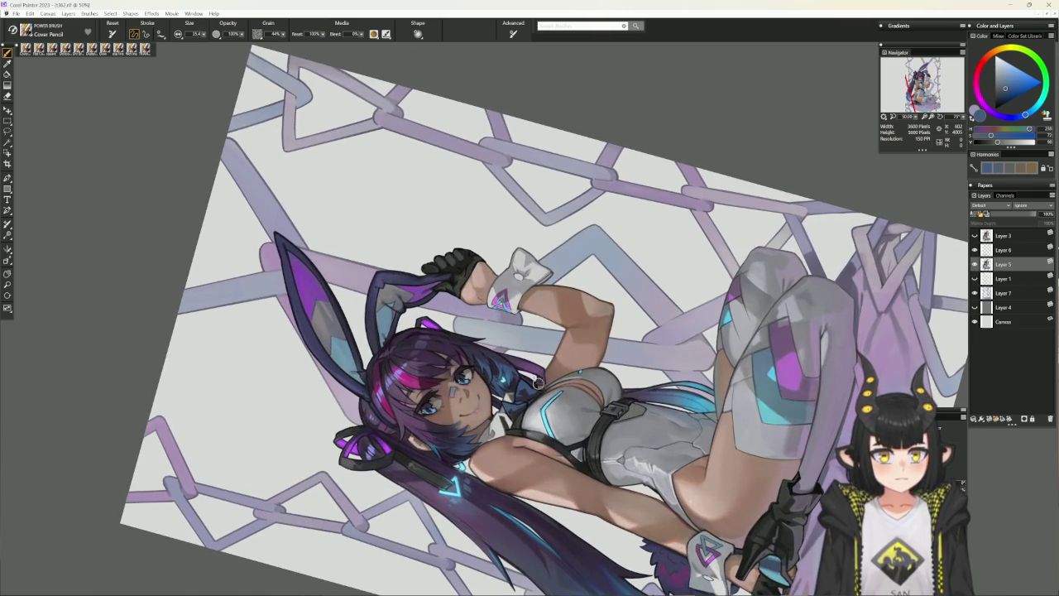
click(539, 381)
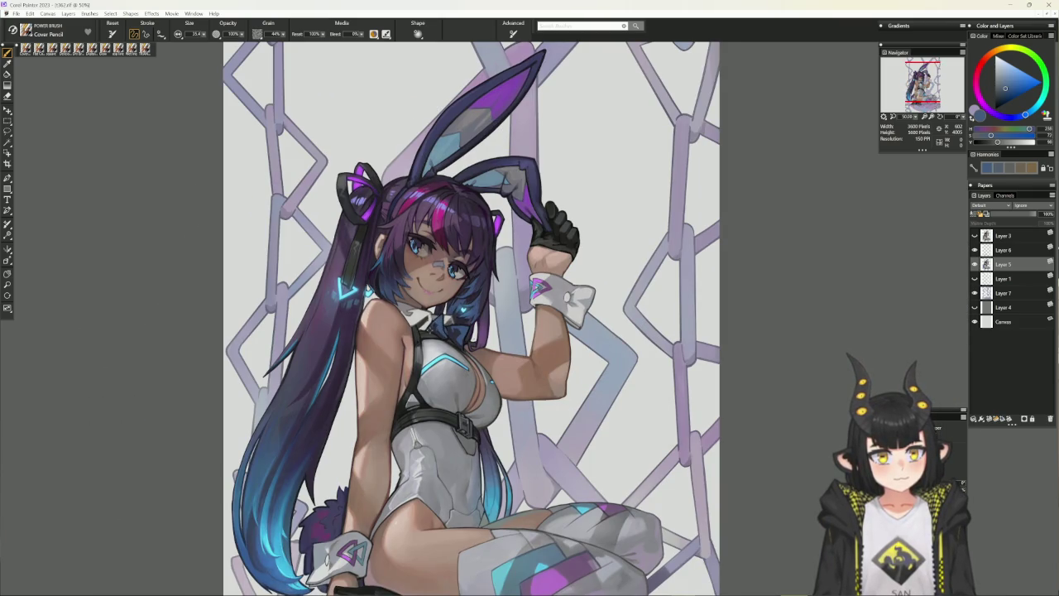
alt+click(428, 327)
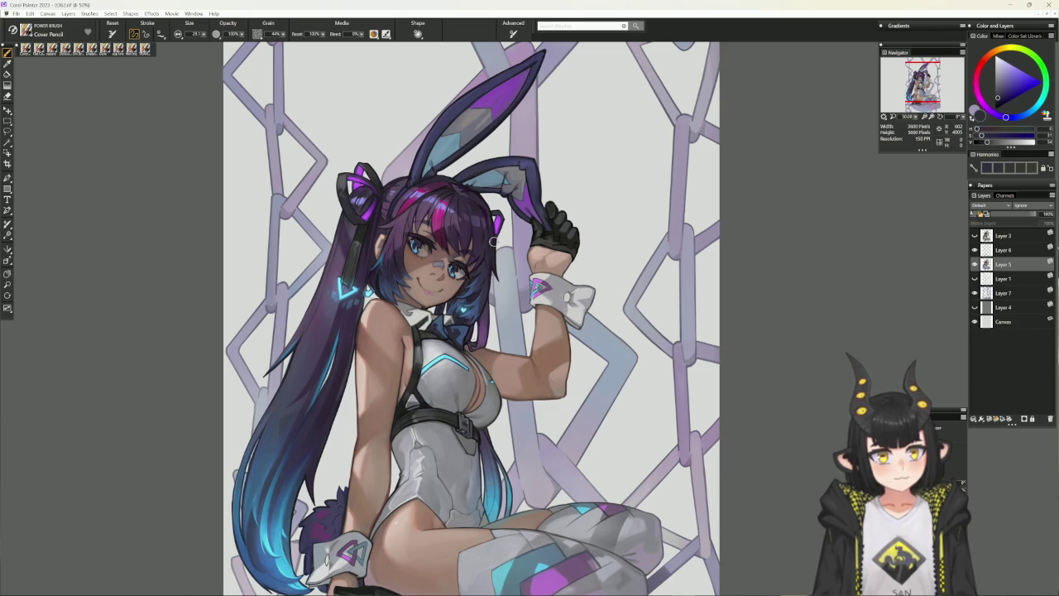
alt+click(379, 194)
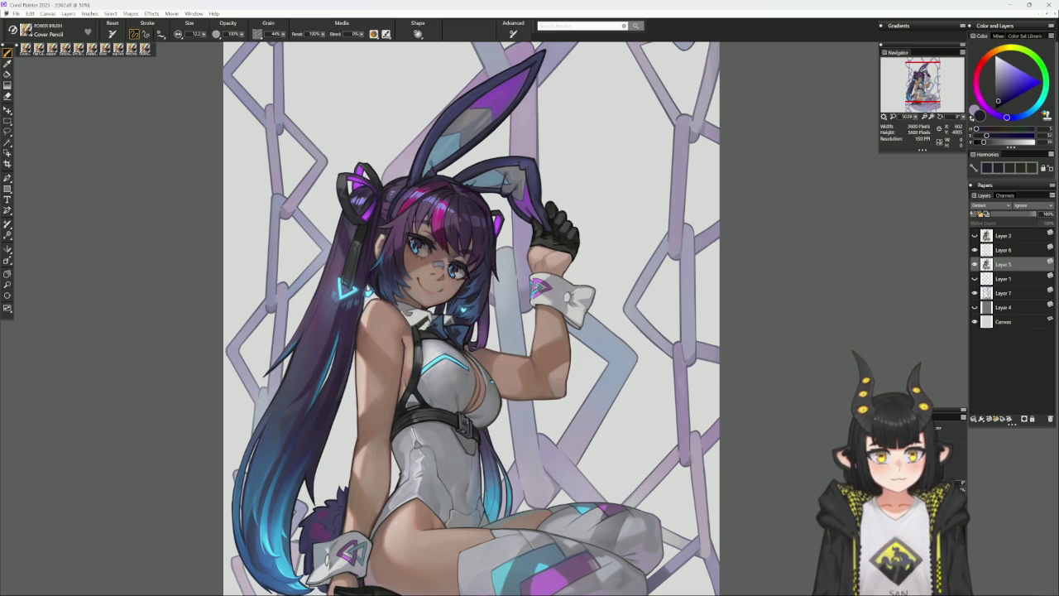
Rotate the canvas about 25°, sample nearby figure tones, reset upright, and choose Delicious Flat Color
mouse_move(631, 234)
mouse_down()
mouse_move(524, 165)
mouse_move(482, 220)
mouse_up()
alt+click(513, 414)
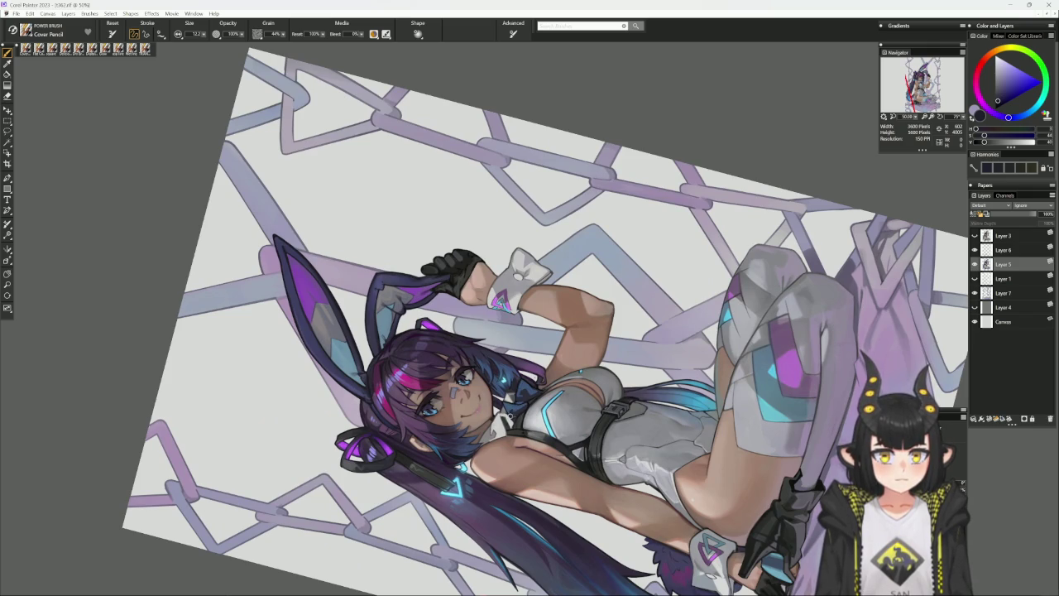
alt+click(510, 419)
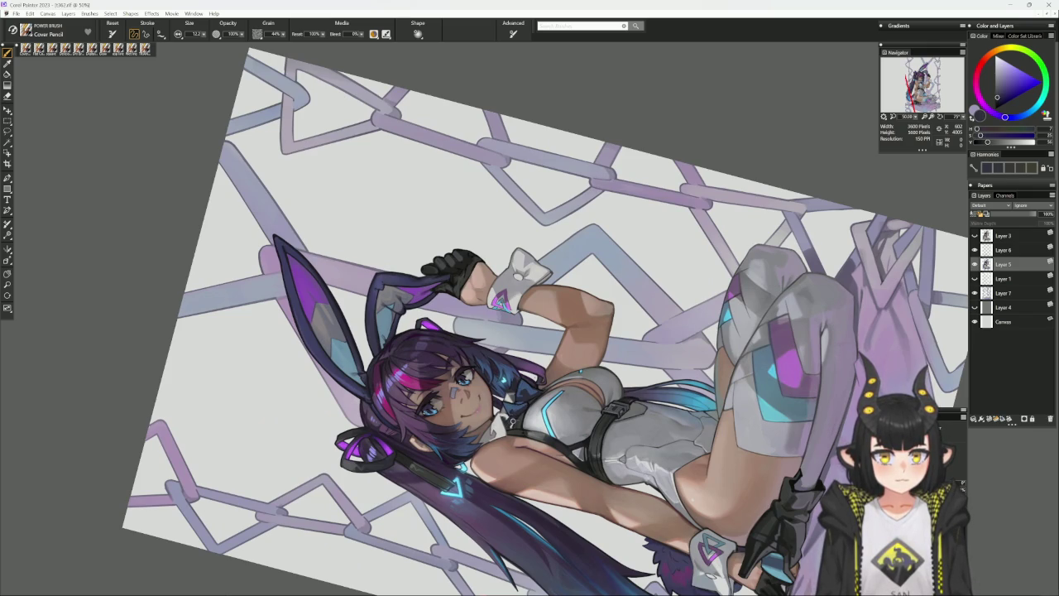
key(ctrl+alt+0)
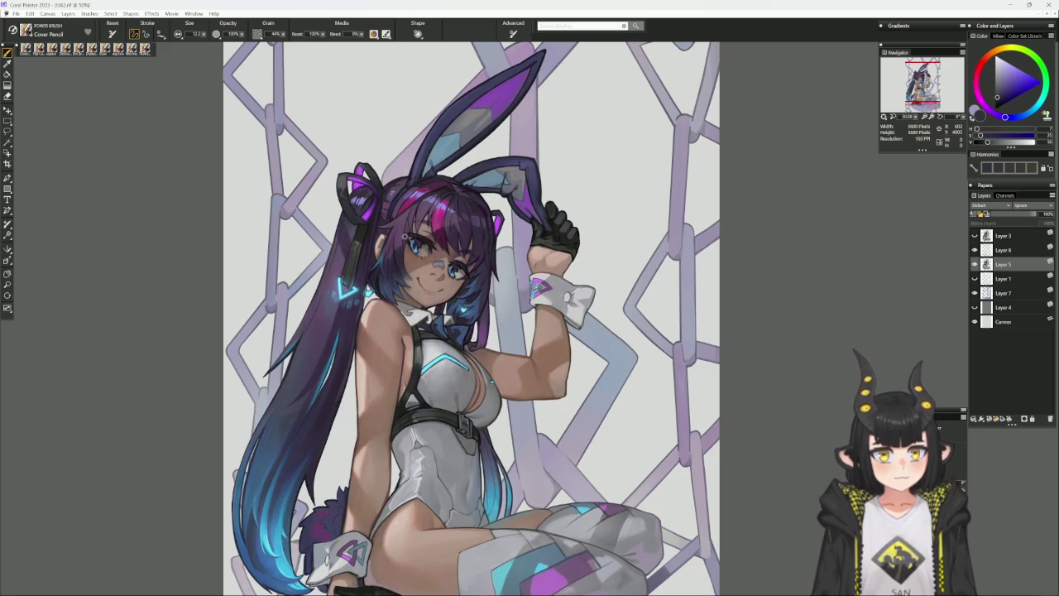
click(63, 48)
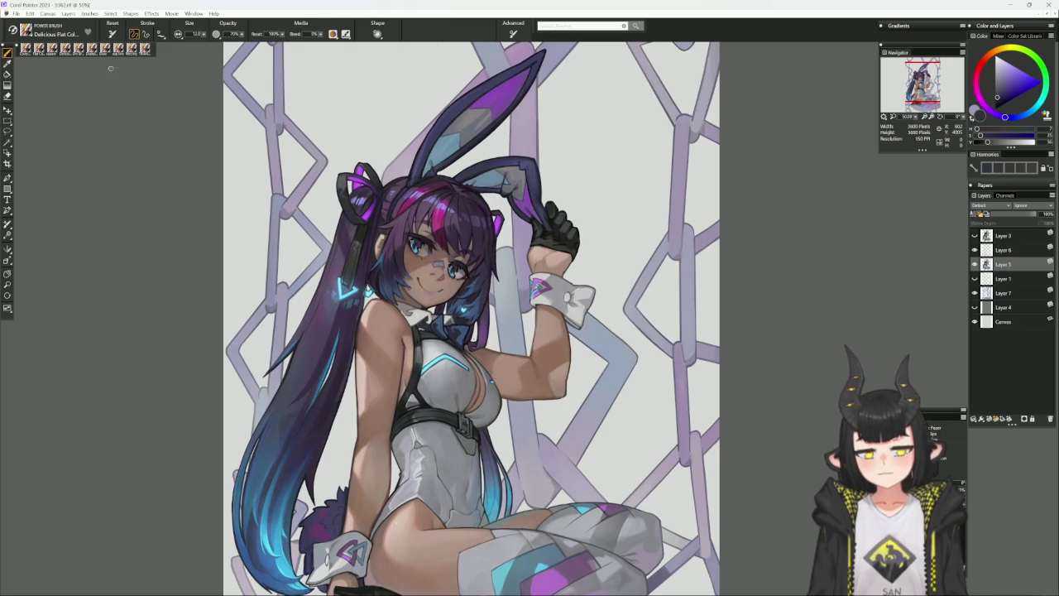
Resize the brush to about 21 then 16.5, sampling dark brown and grey with the figure horizontal
key(])
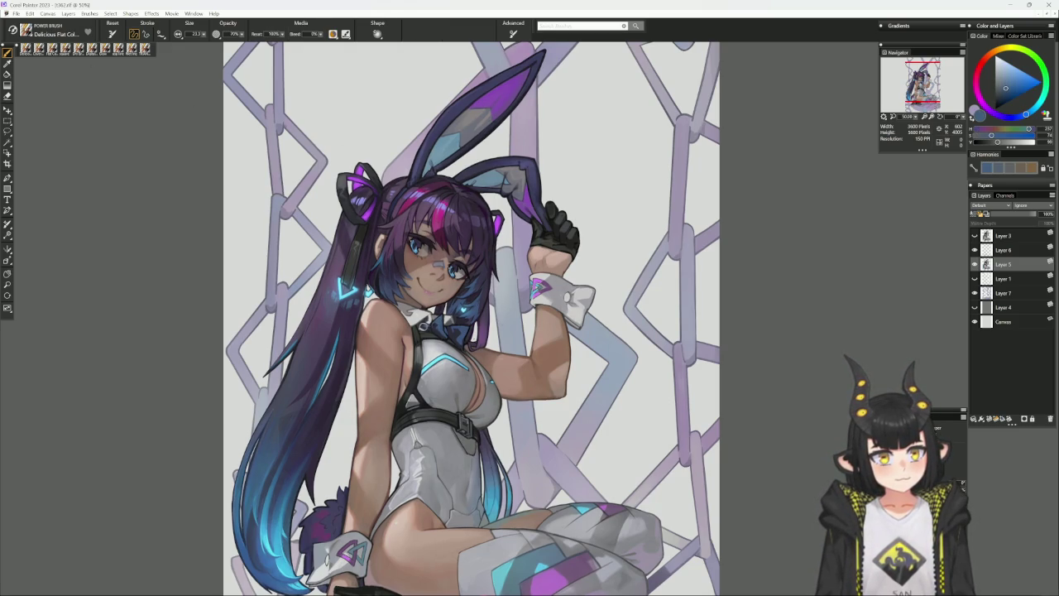
alt+click(431, 324)
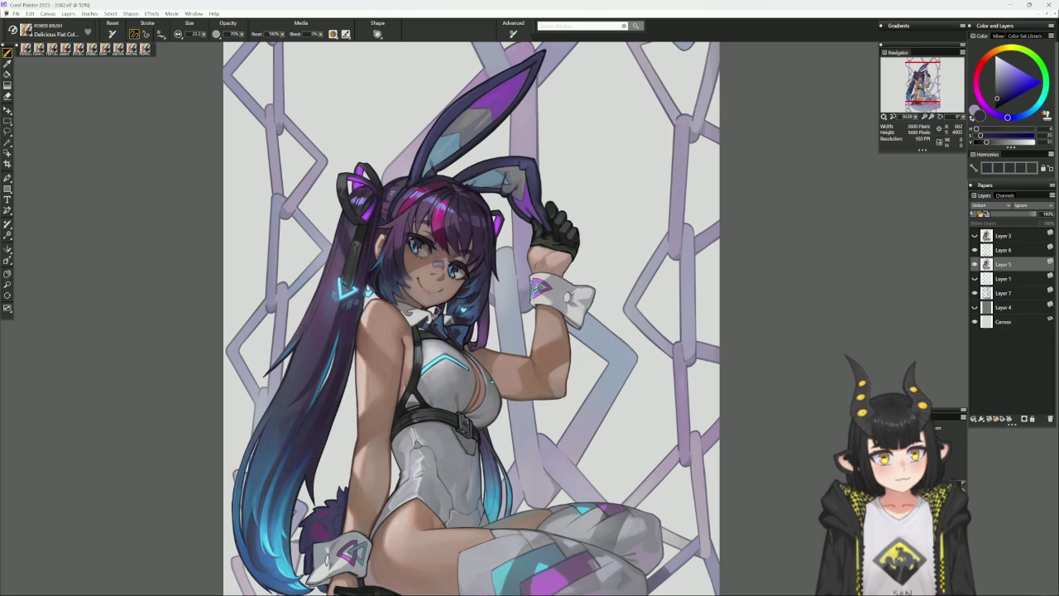
alt+click(426, 324)
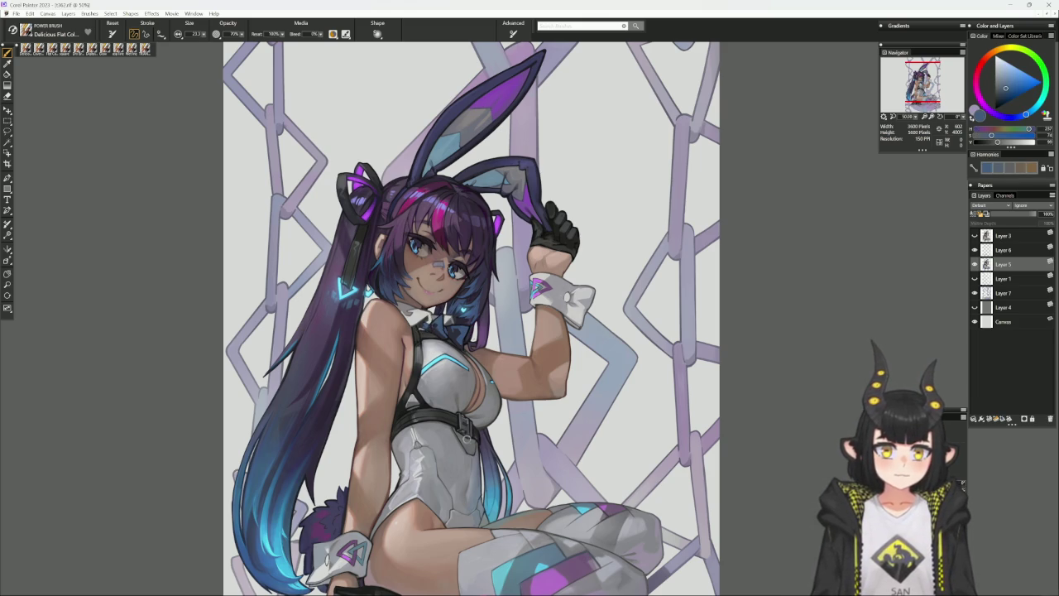
drag(491, 431, 612, 356)
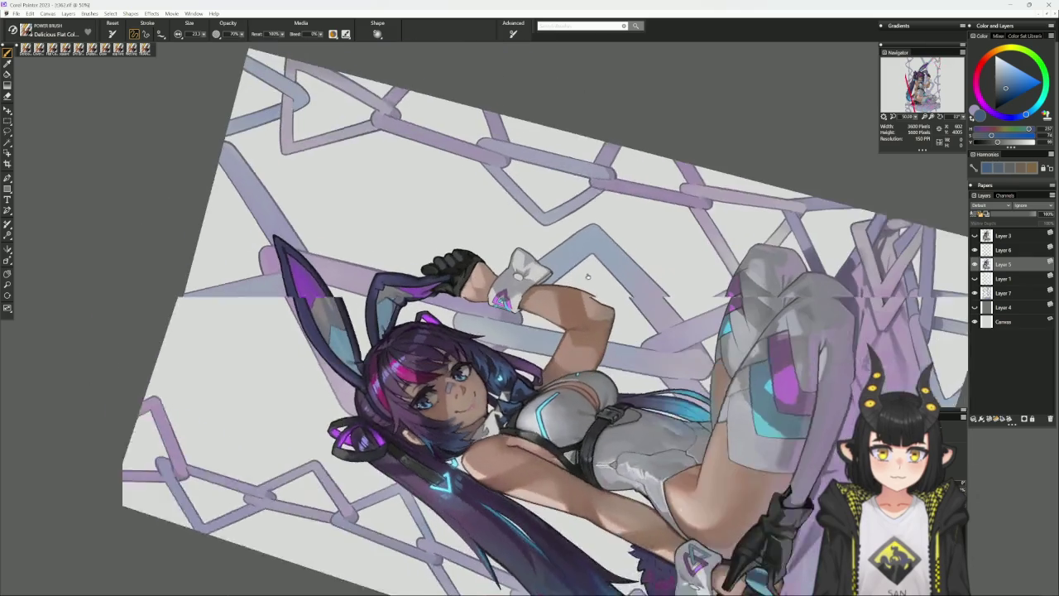
key(bracketleft)
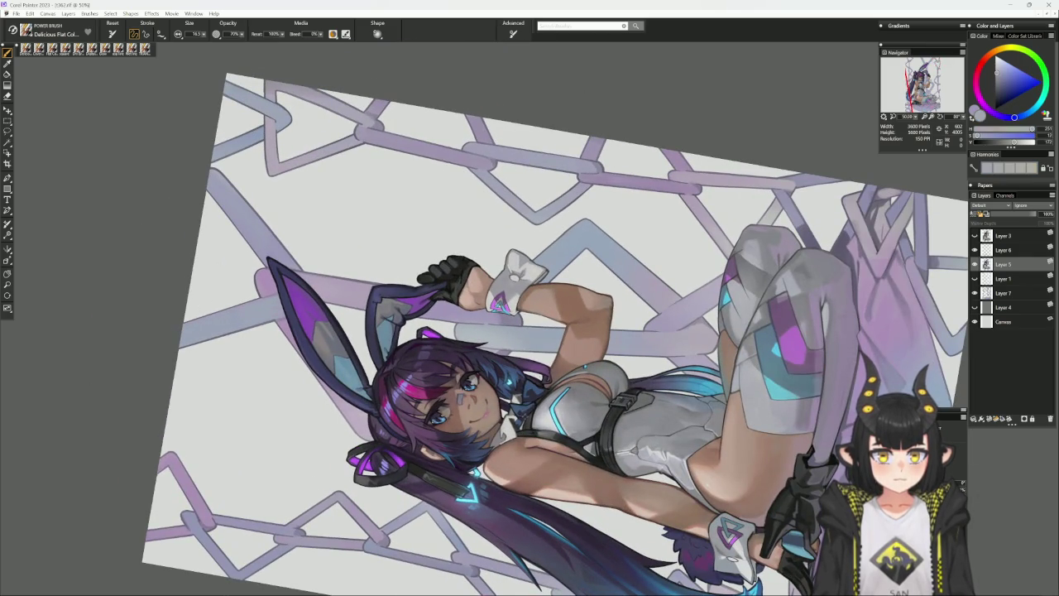
alt+click(525, 416)
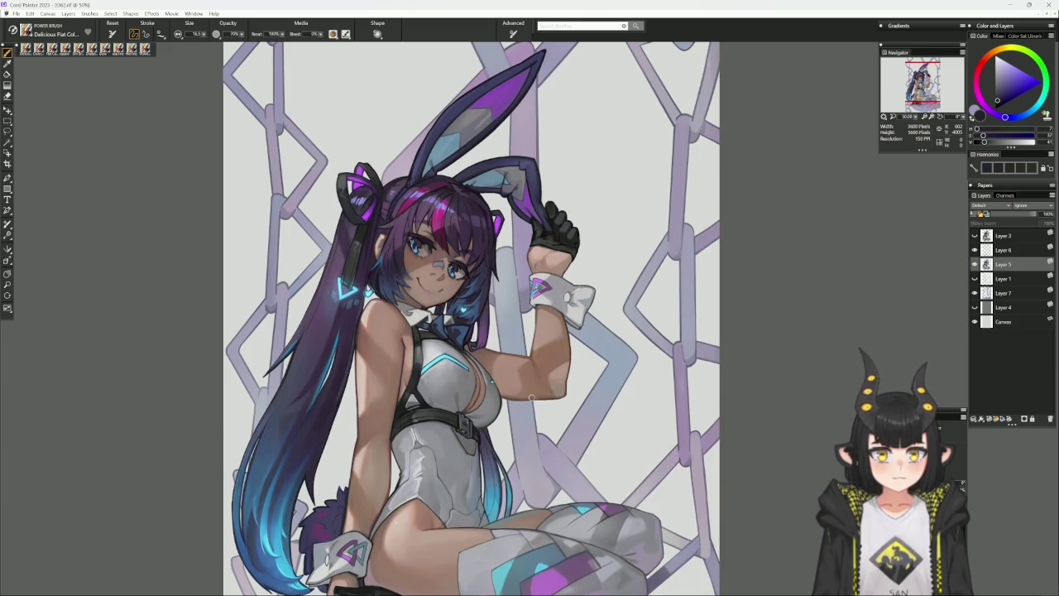
alt+click(455, 311)
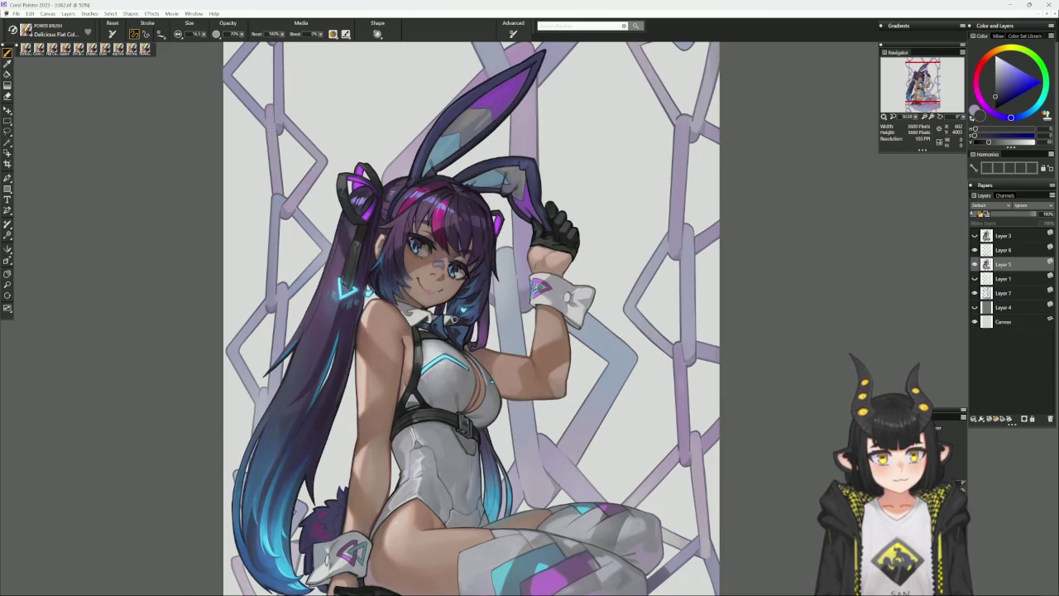
alt+click(455, 317)
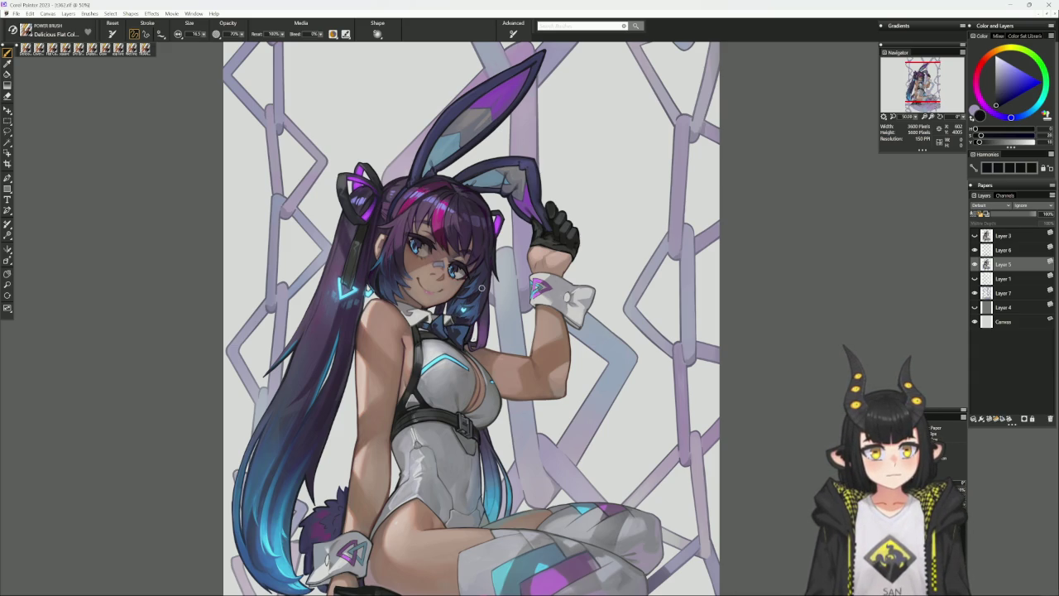
Sample dark and light hair purples and reselect the Cover Pencil at size 12.2
alt+click(449, 163)
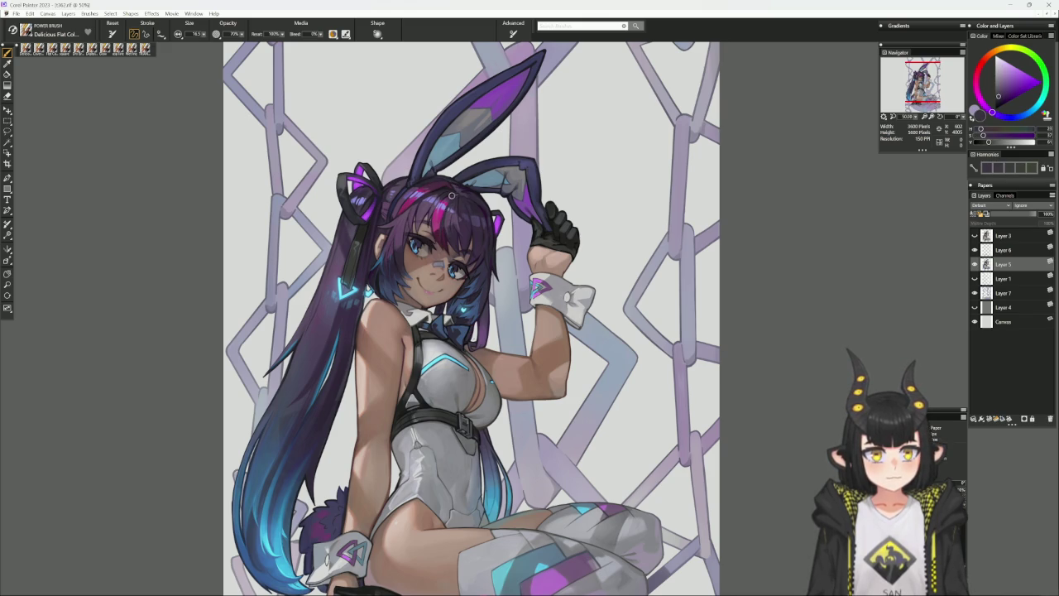
alt+click(451, 201)
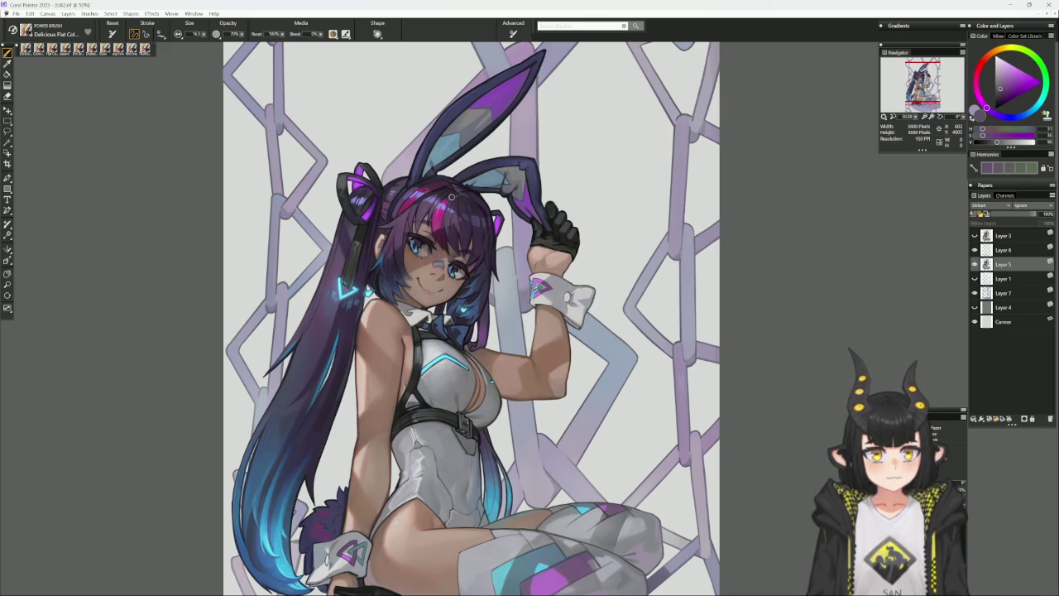
alt+click(444, 217)
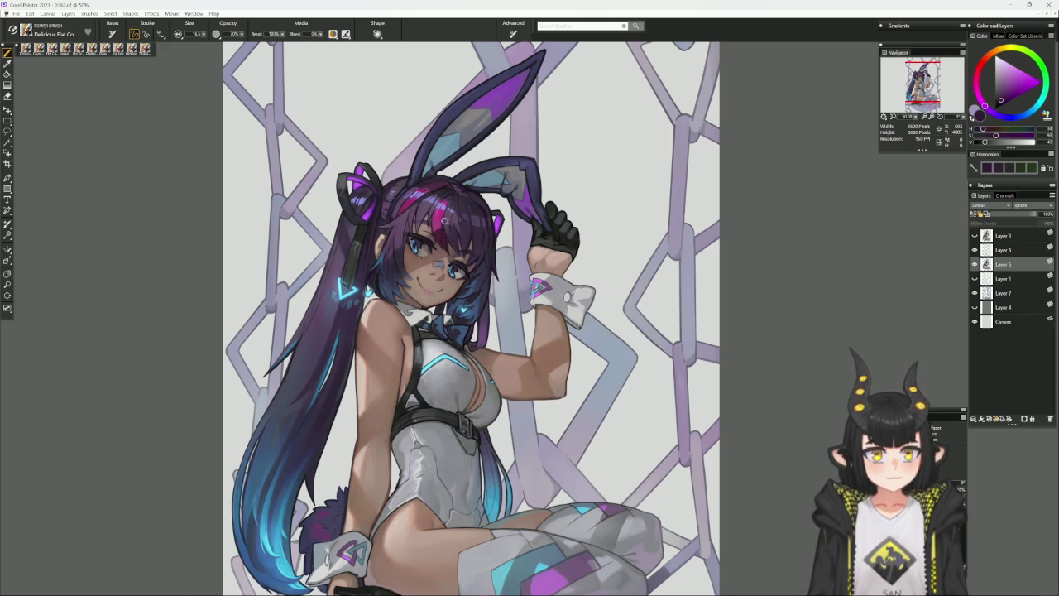
alt+click(445, 212)
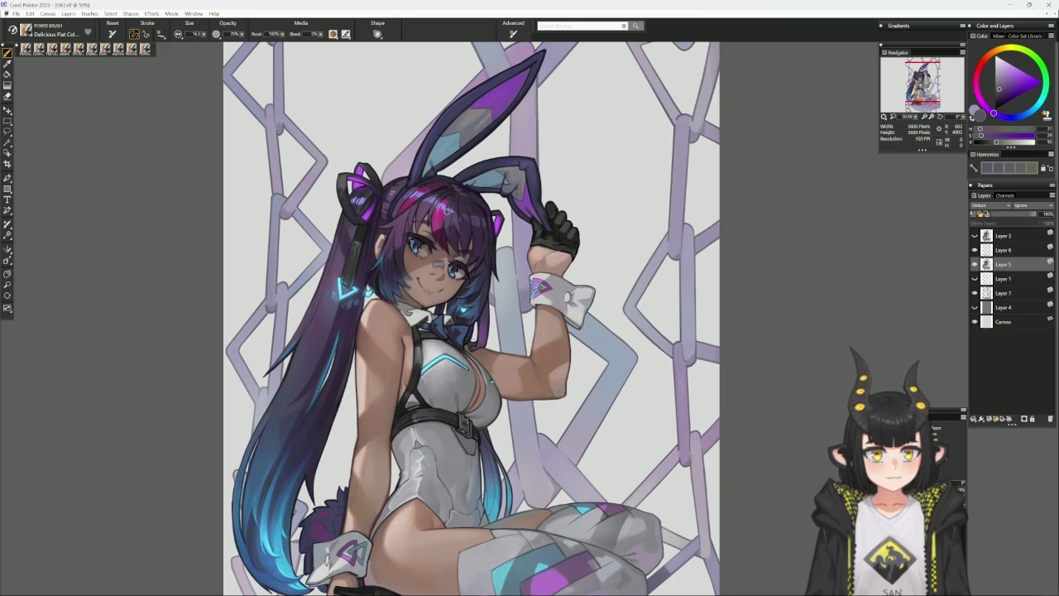
alt+click(456, 194)
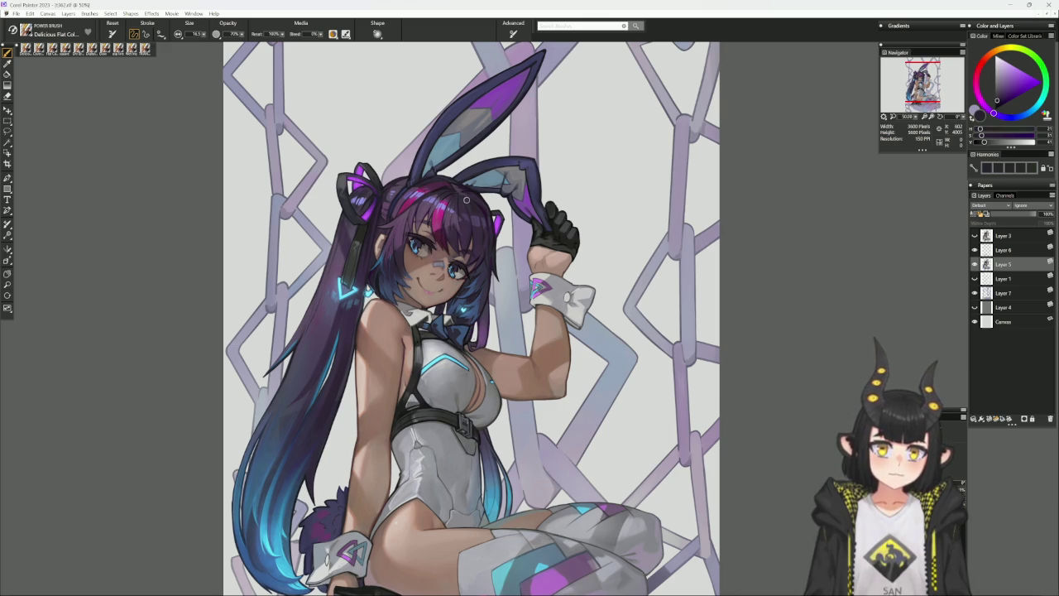
click(39, 49)
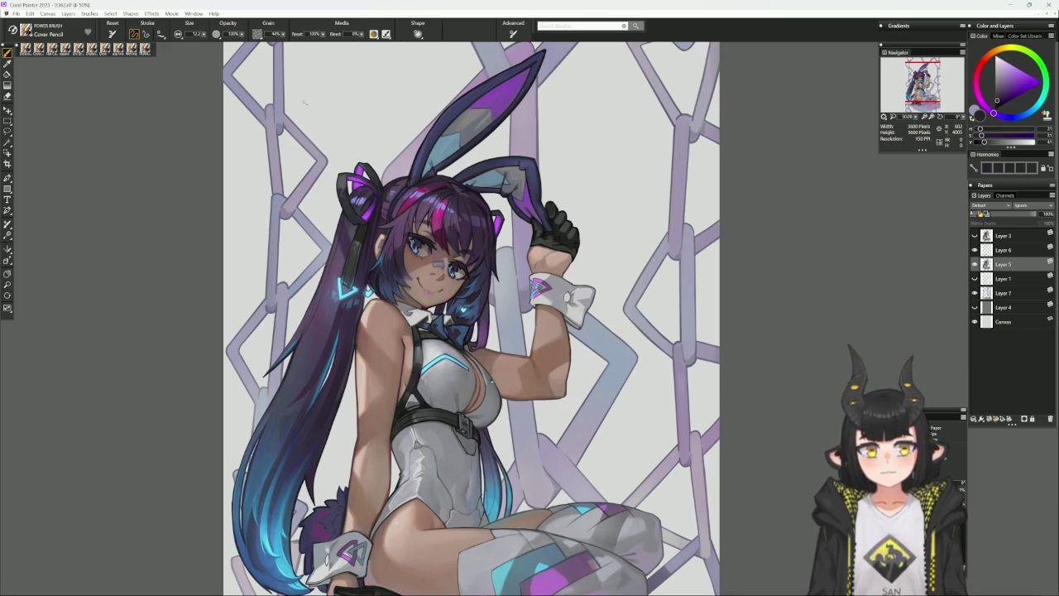
Sample hair colours while turning the canvas nearly upside down and back upright
alt+click(456, 194)
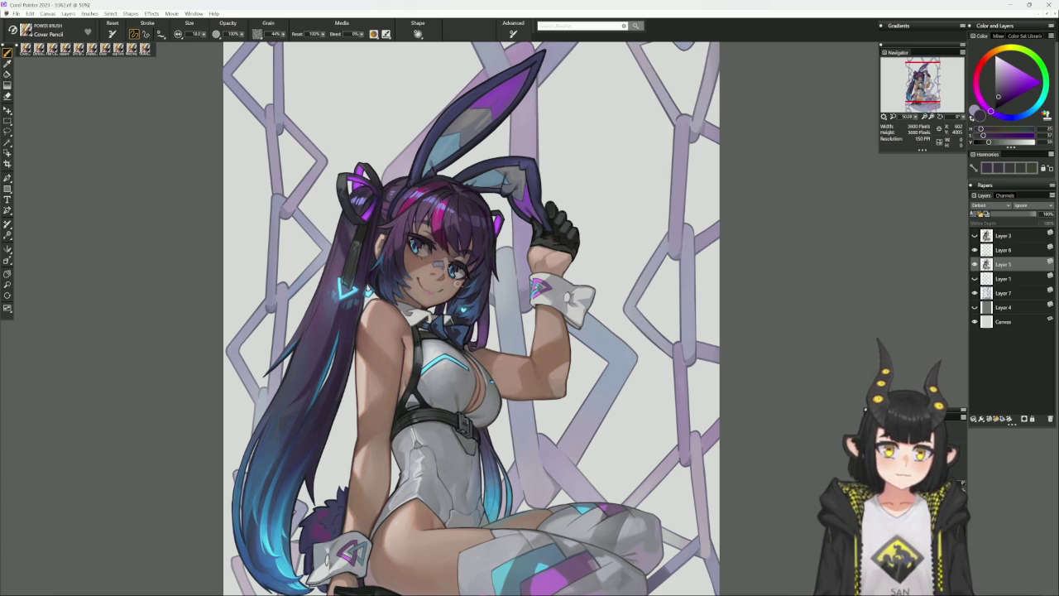
alt+click(474, 215)
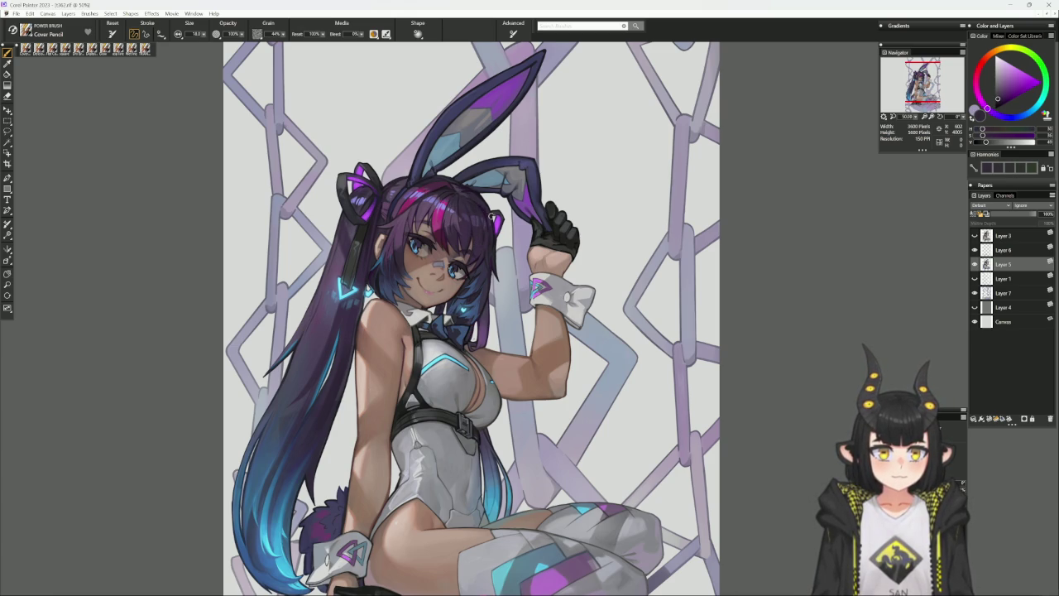
mouse_move(568, 147)
mouse_down()
mouse_move(485, 124)
mouse_move(449, 146)
mouse_up()
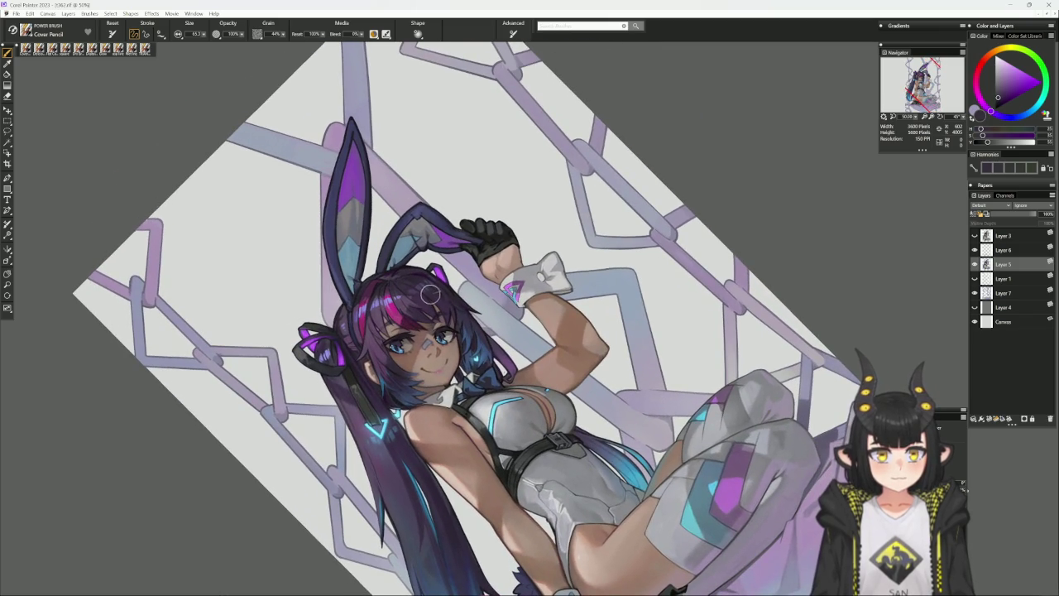
drag(634, 228, 494, 412)
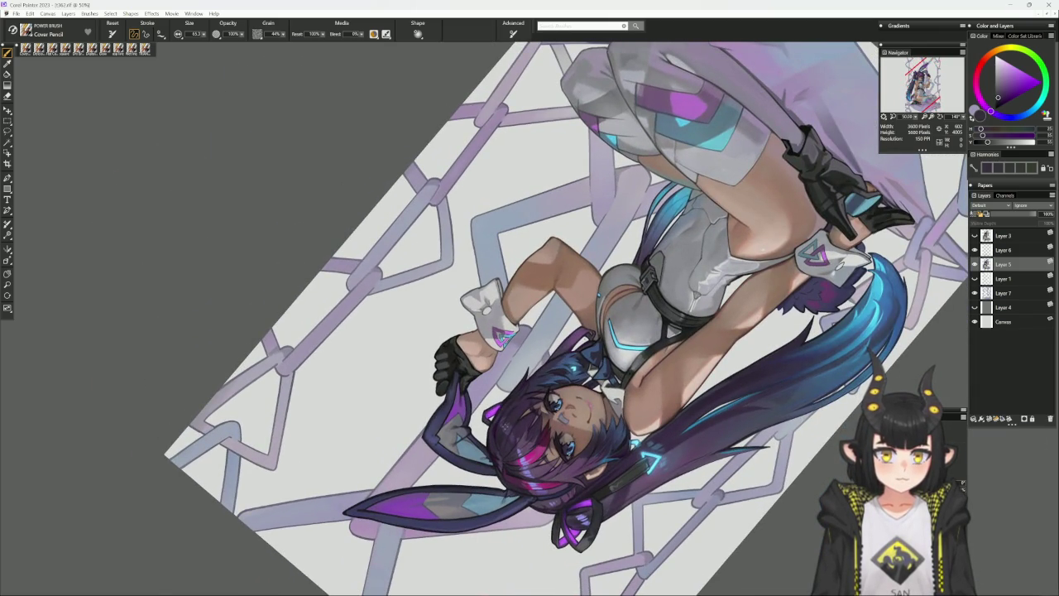
alt+click(504, 419)
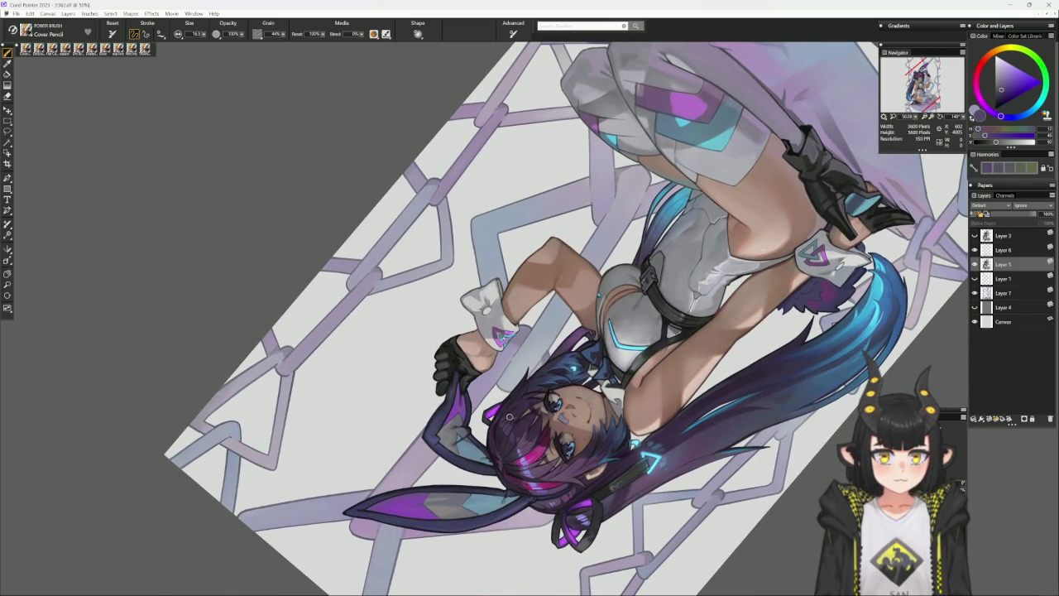
alt+click(539, 388)
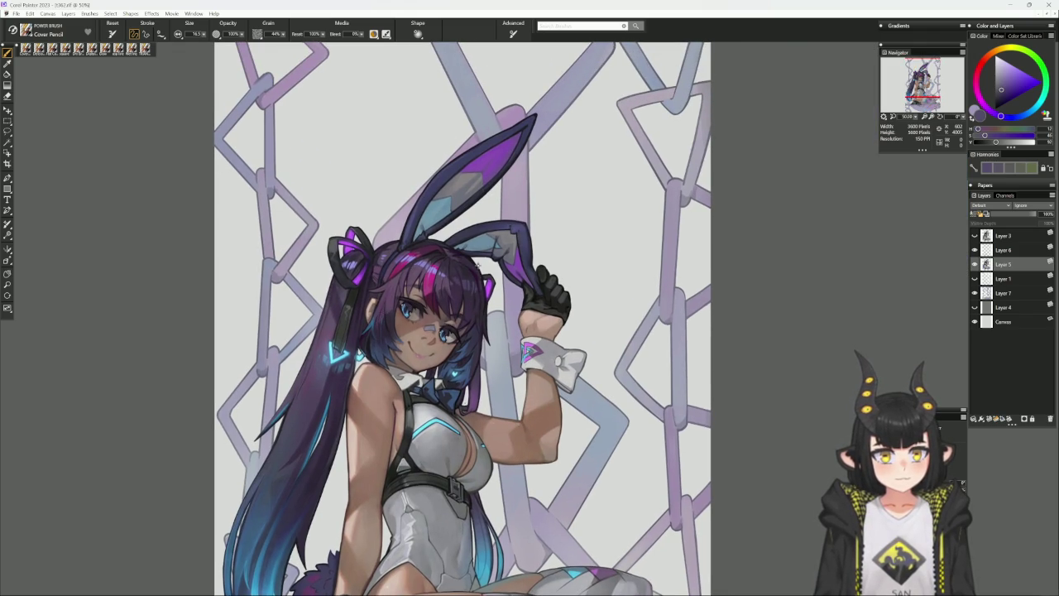
Pick dark warm hair tones, rotate the head to the left, and choose Delicious Flat Color at 16.5
alt+click(482, 283)
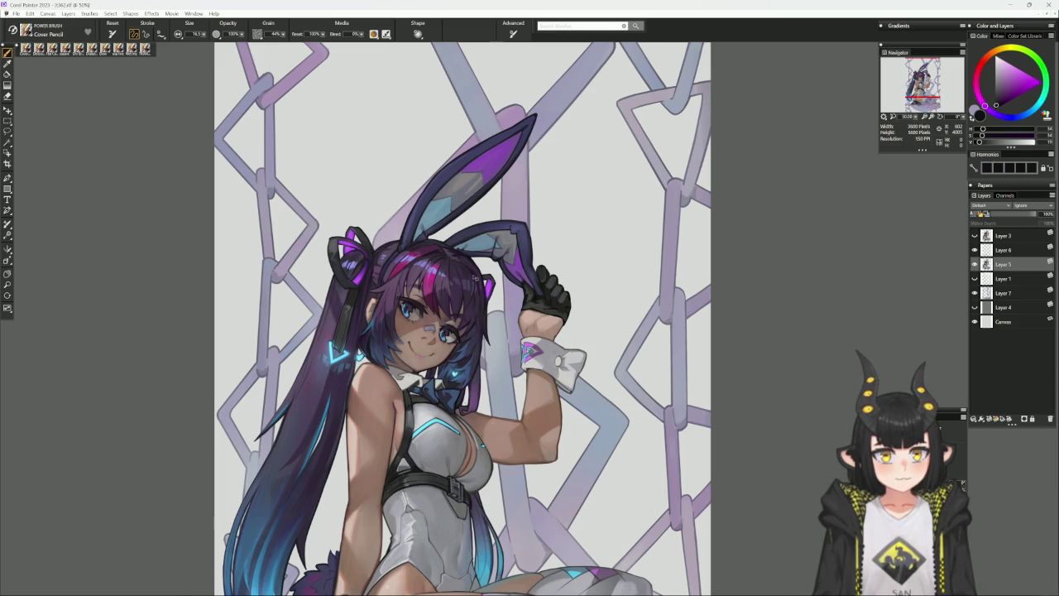
alt+click(470, 292)
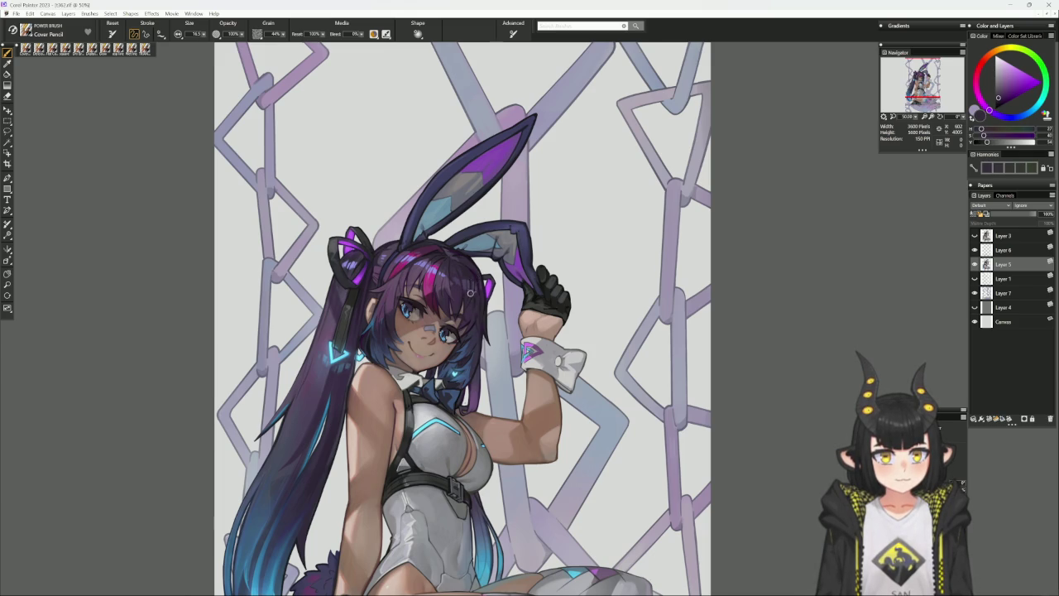
alt+click(468, 282)
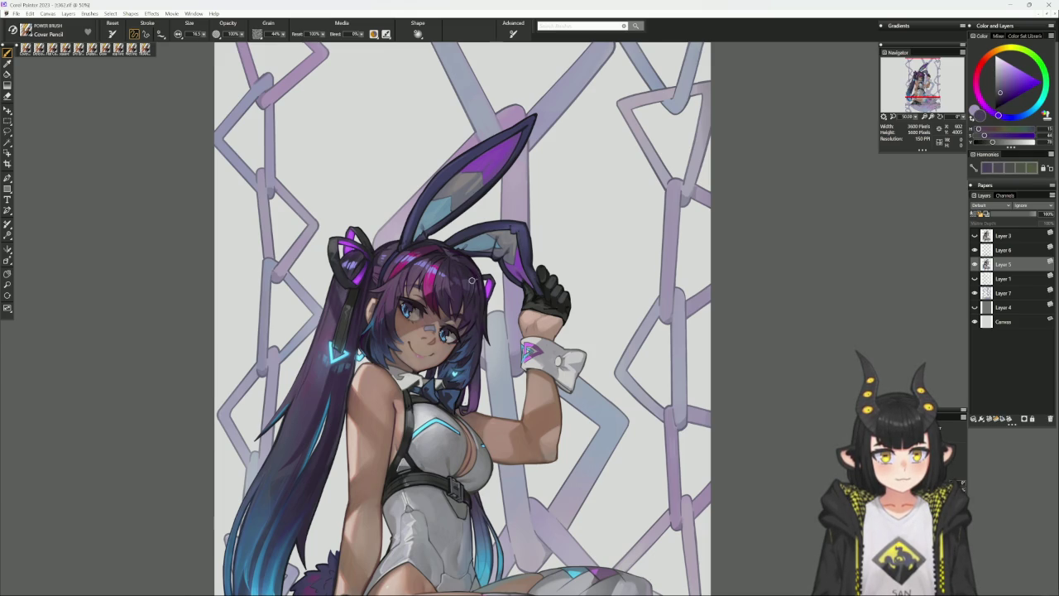
alt+click(470, 278)
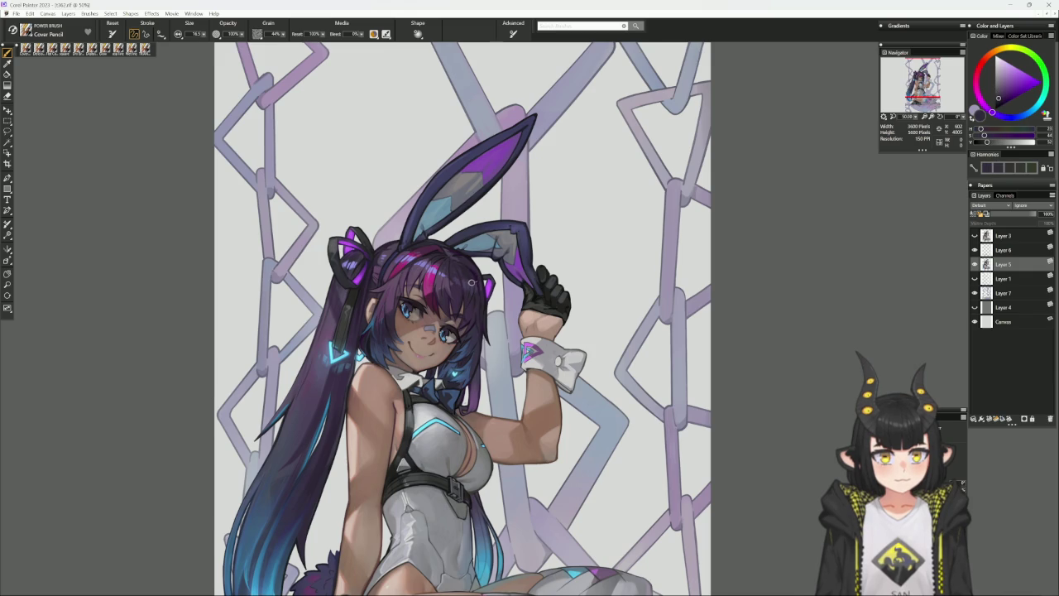
mouse_move(623, 226)
mouse_down()
mouse_move(532, 158)
mouse_move(450, 208)
mouse_move(397, 314)
mouse_up()
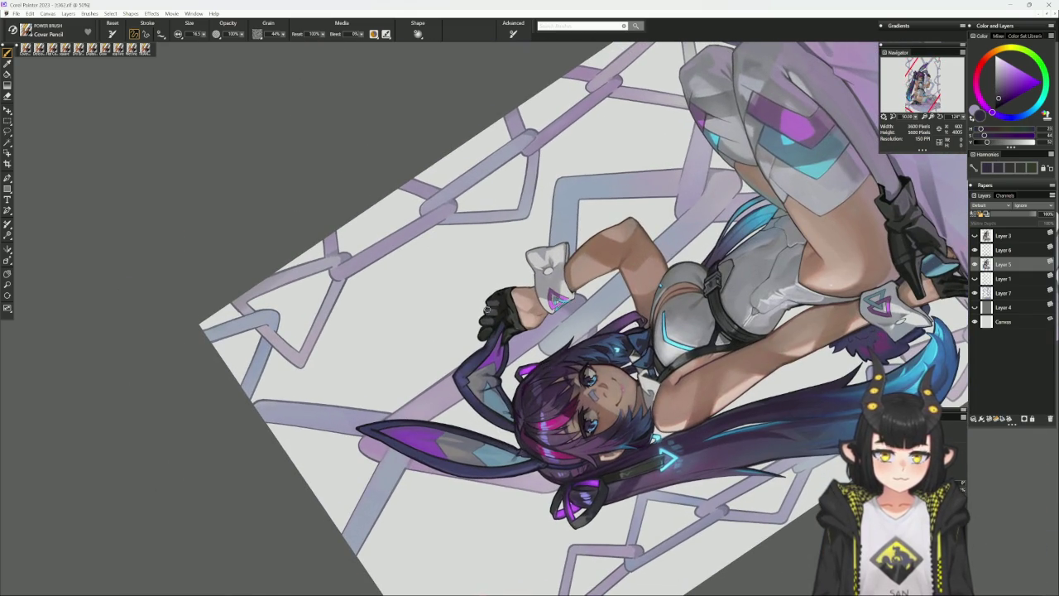
click(79, 48)
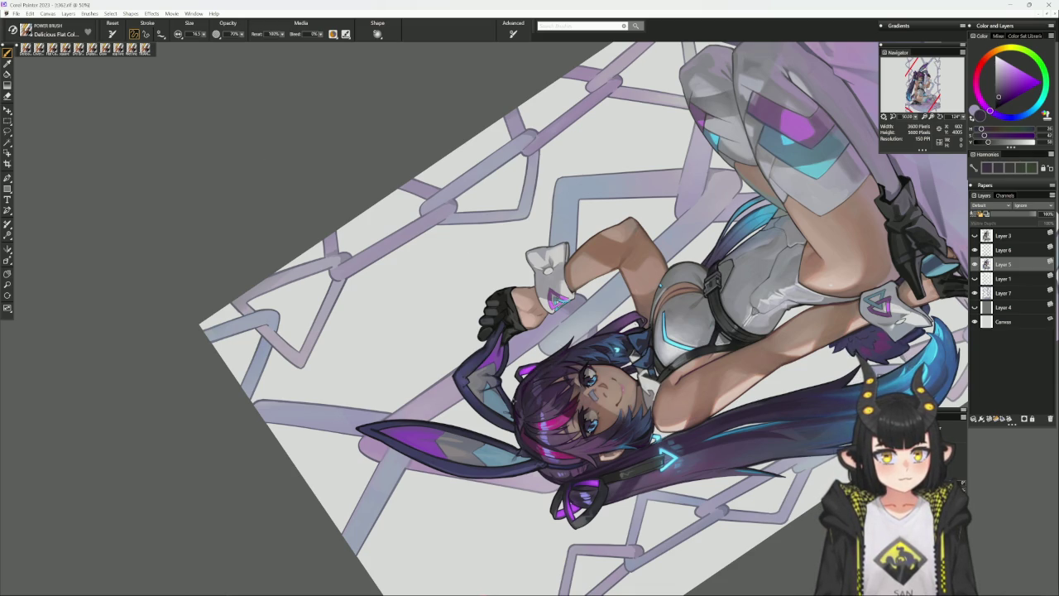
Sample a darker tone and the bright hair purple, then switch to a smaller Cover Pencil at 12.2
alt+click(541, 370)
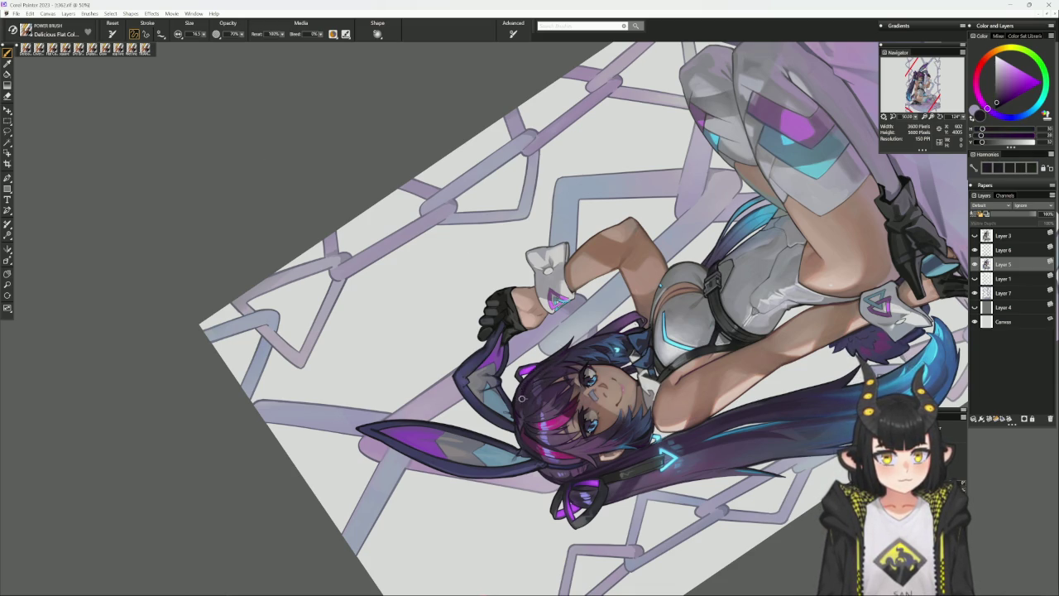
key(ctrl+alt+0)
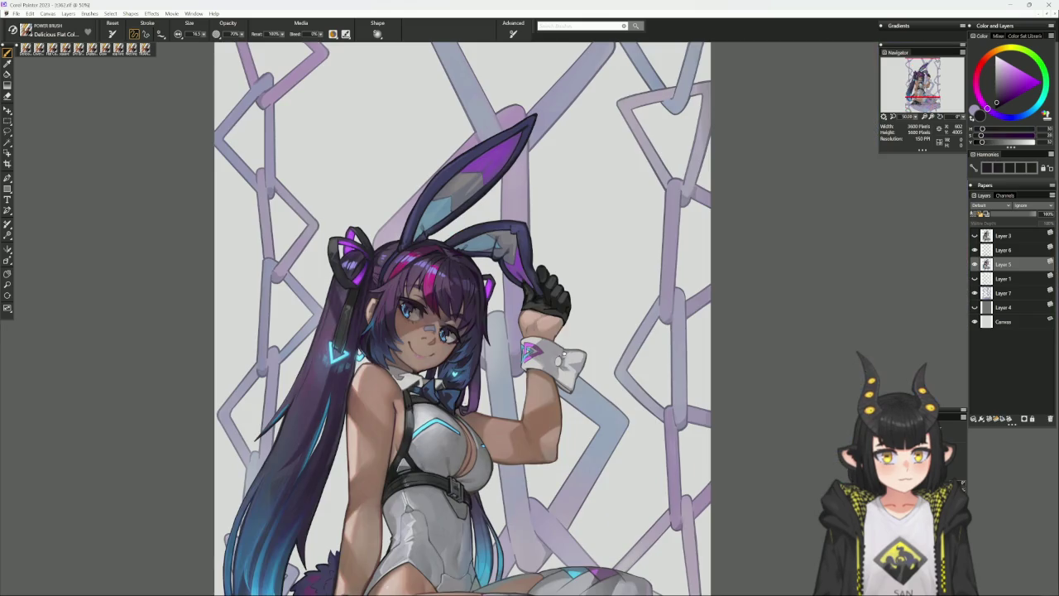
alt+click(471, 280)
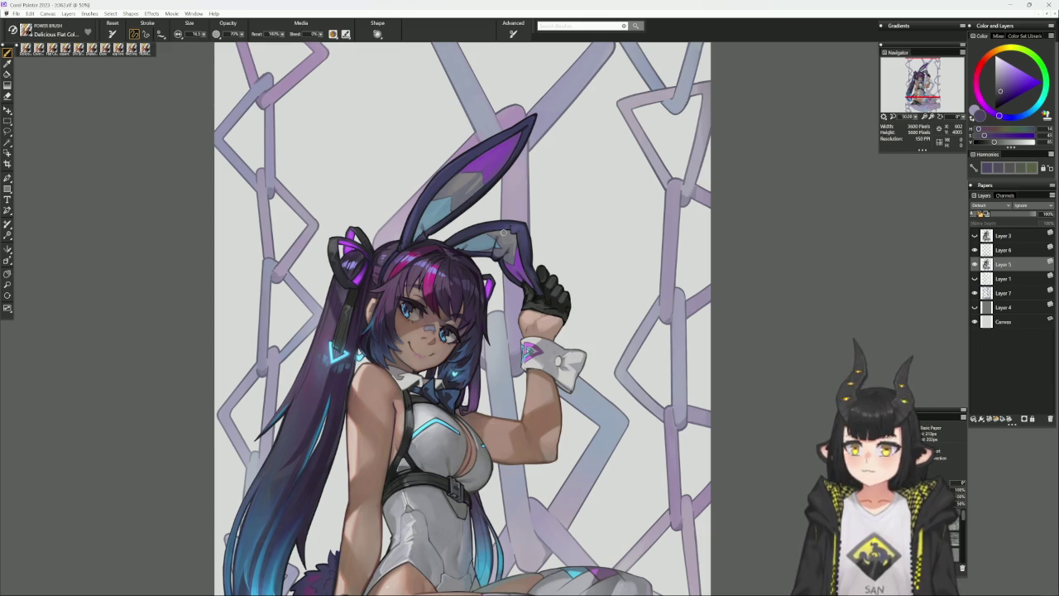
key(b)
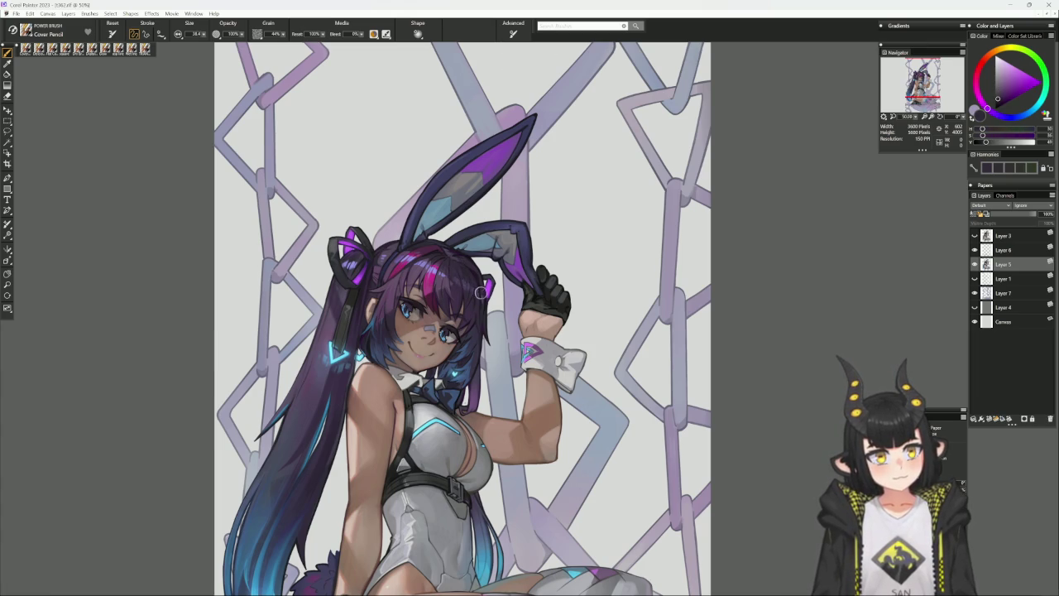
key([)
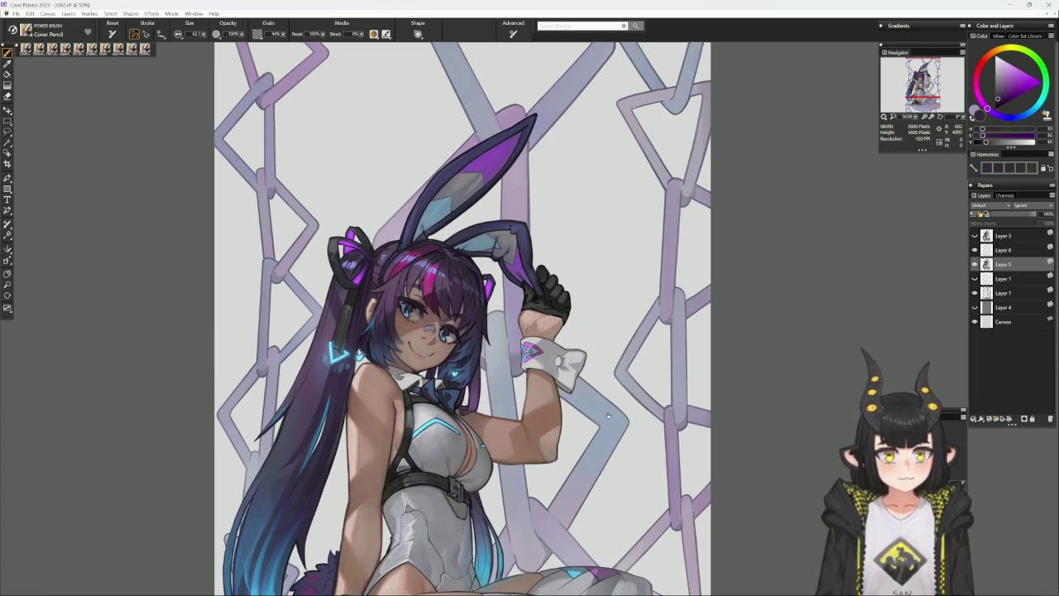
Tilt and reset the view, pick a darker purple, and zoom out to the whole painting
drag(492, 228, 543, 387)
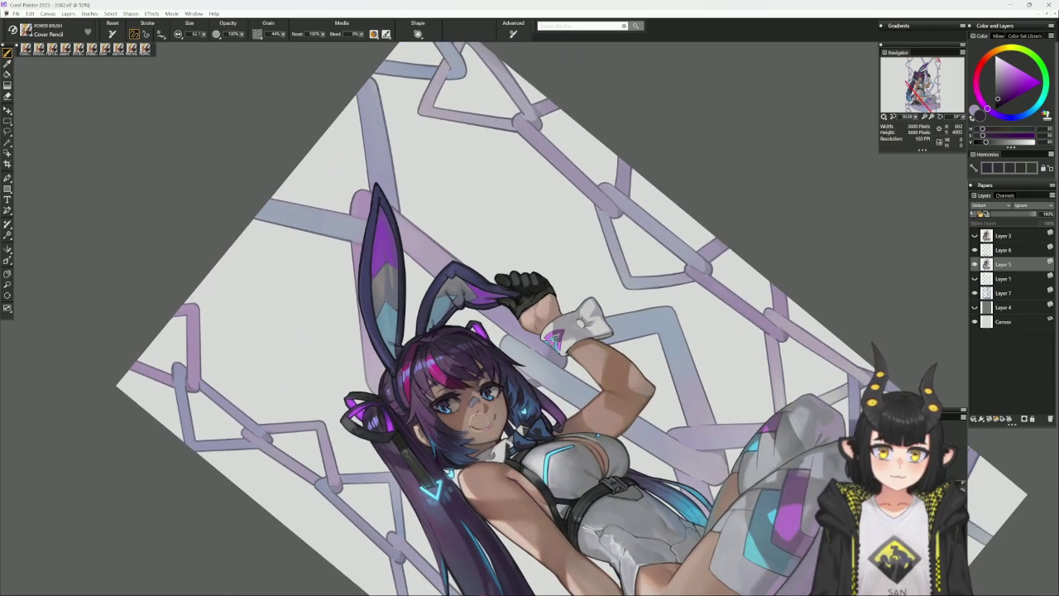
click(419, 510)
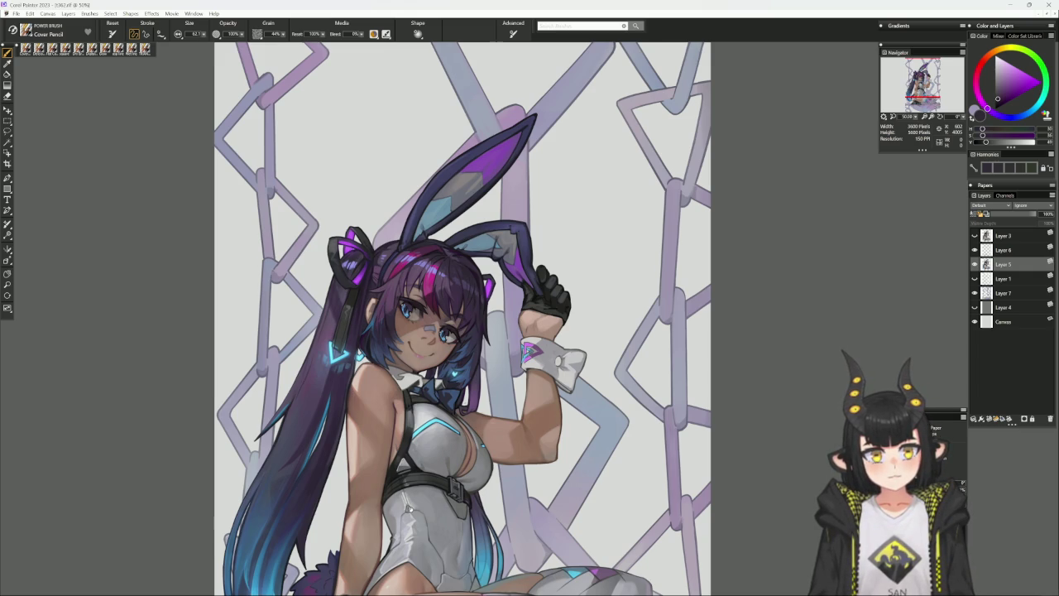
alt+click(465, 250)
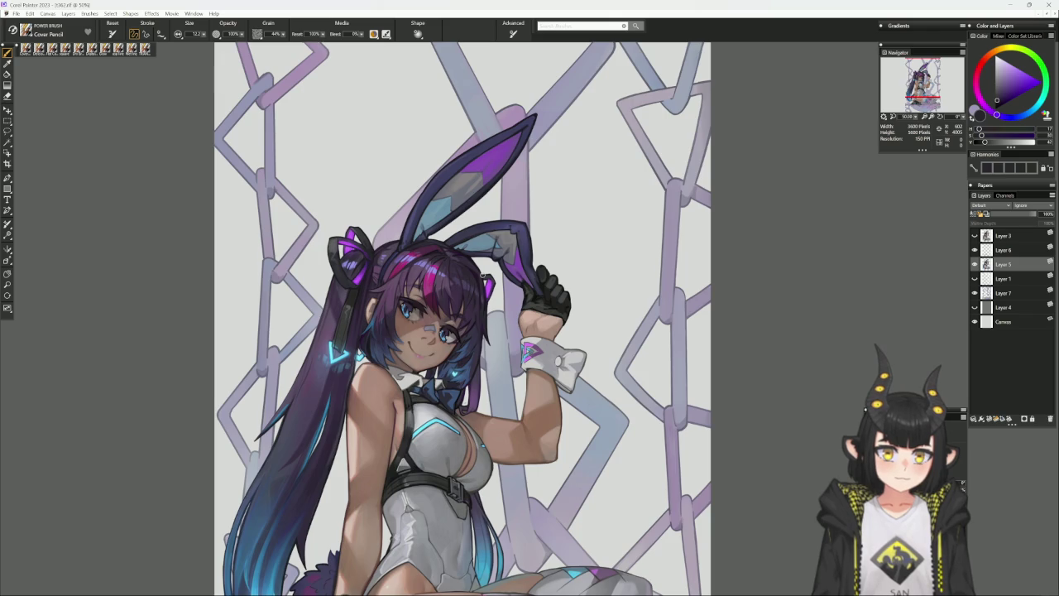
key(ctrl+minus)
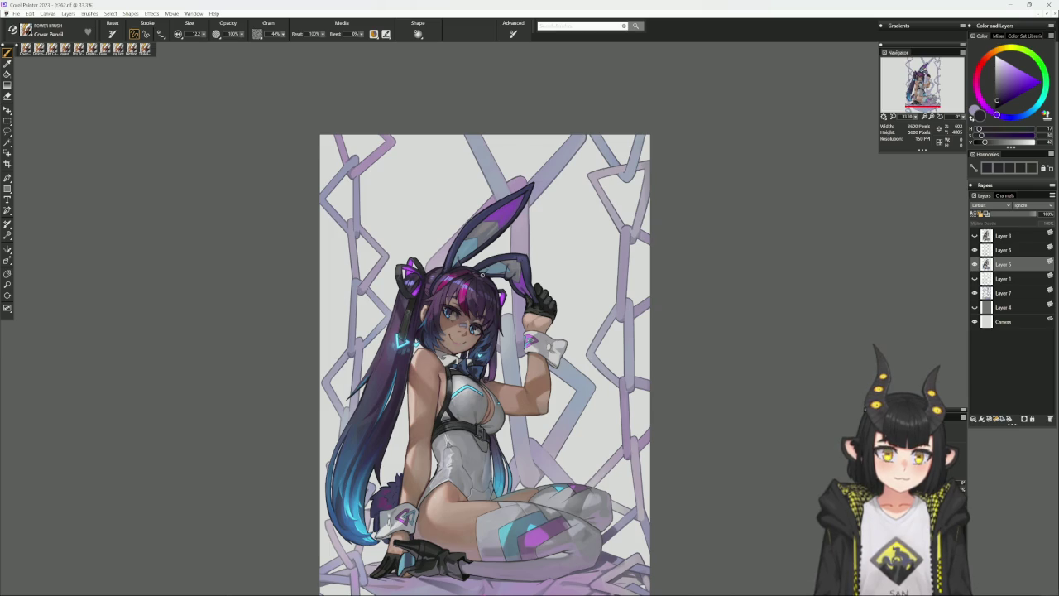
Switch the colour to dark magenta and darken the grey background behind the chains
scroll(484, 420, up, 1)
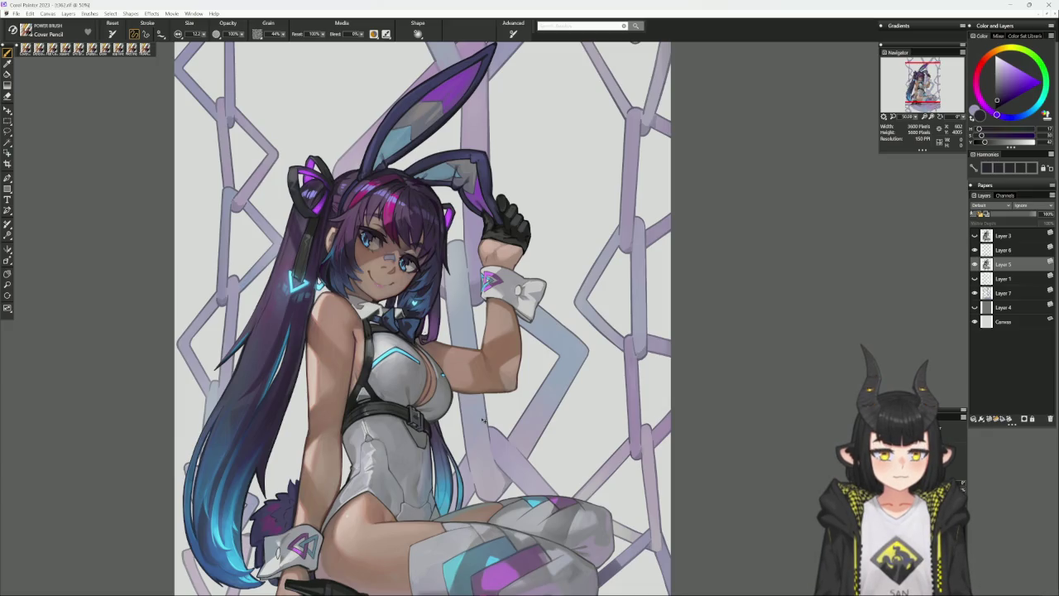
scroll(484, 420, down, 1)
scroll(417, 412, down, 2)
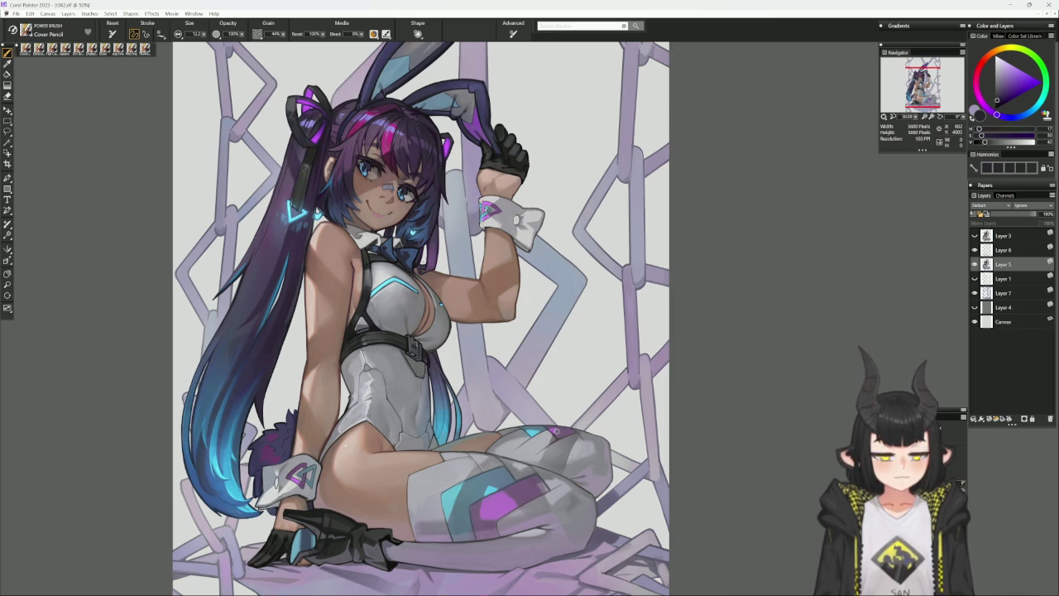
key(shift+s)
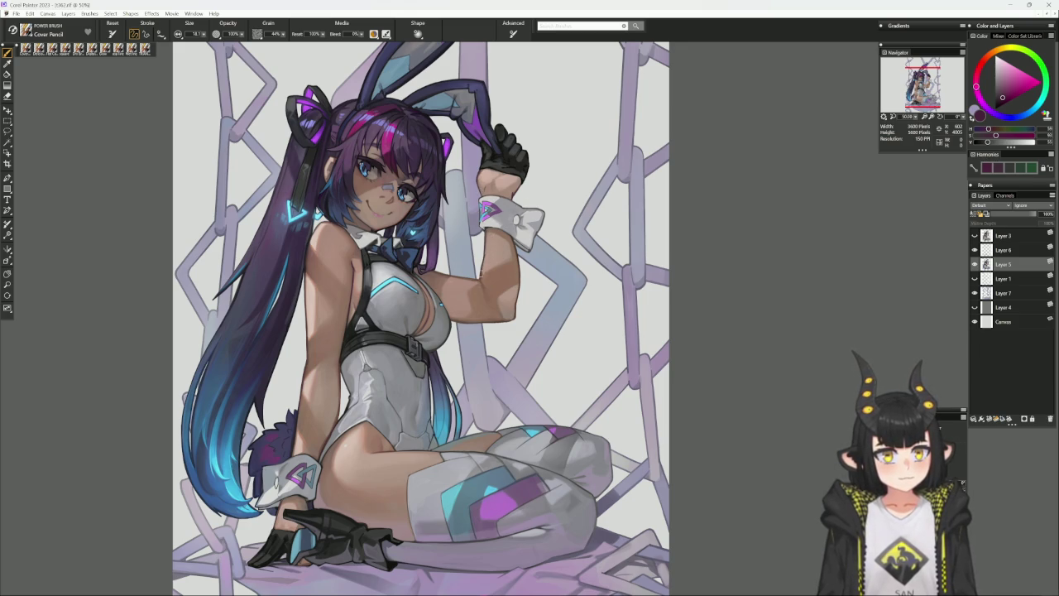
key(ctrl+f)
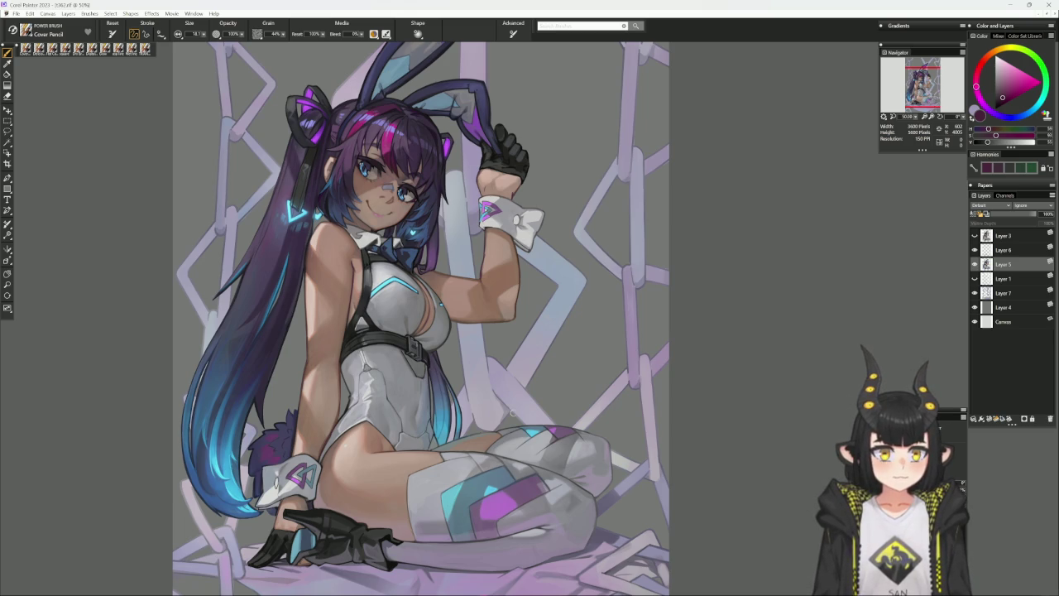
Sample muted skin tones from the wrist and arm, then make Layer 4 the working layer
alt+click(486, 230)
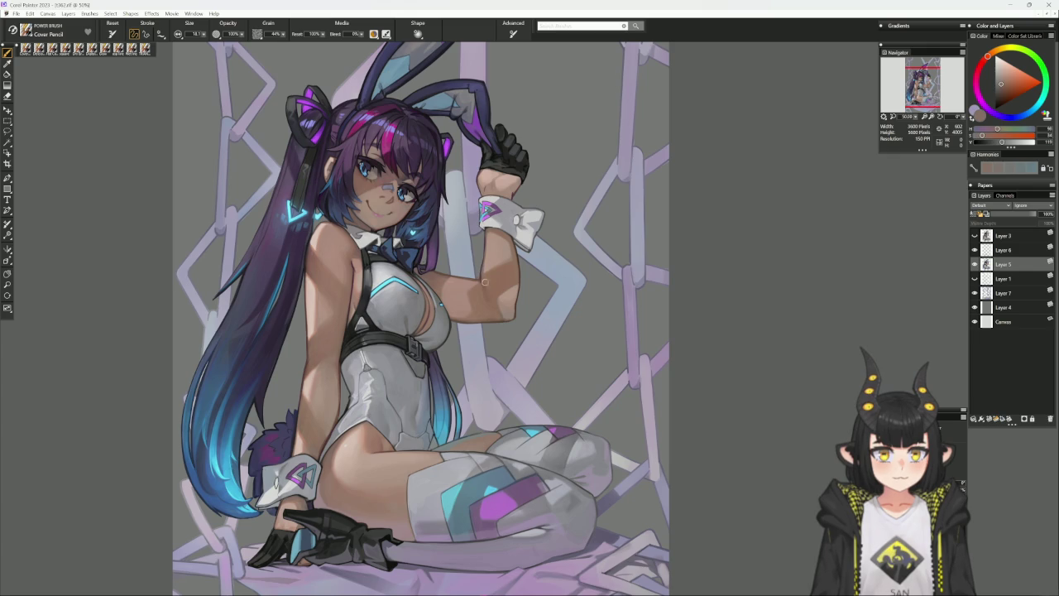
alt+click(488, 257)
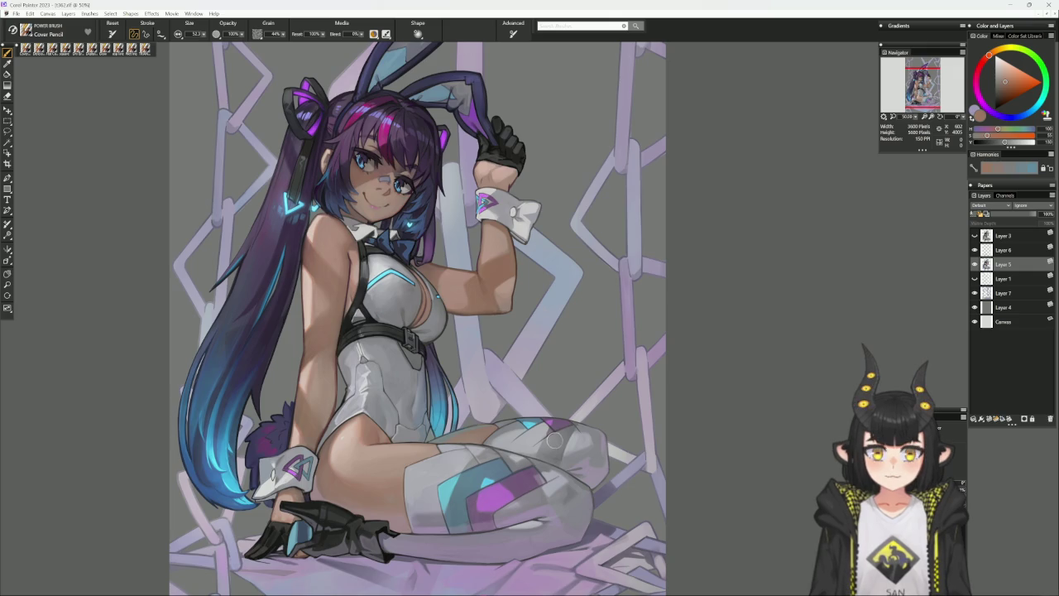
key(ctrl+minus)
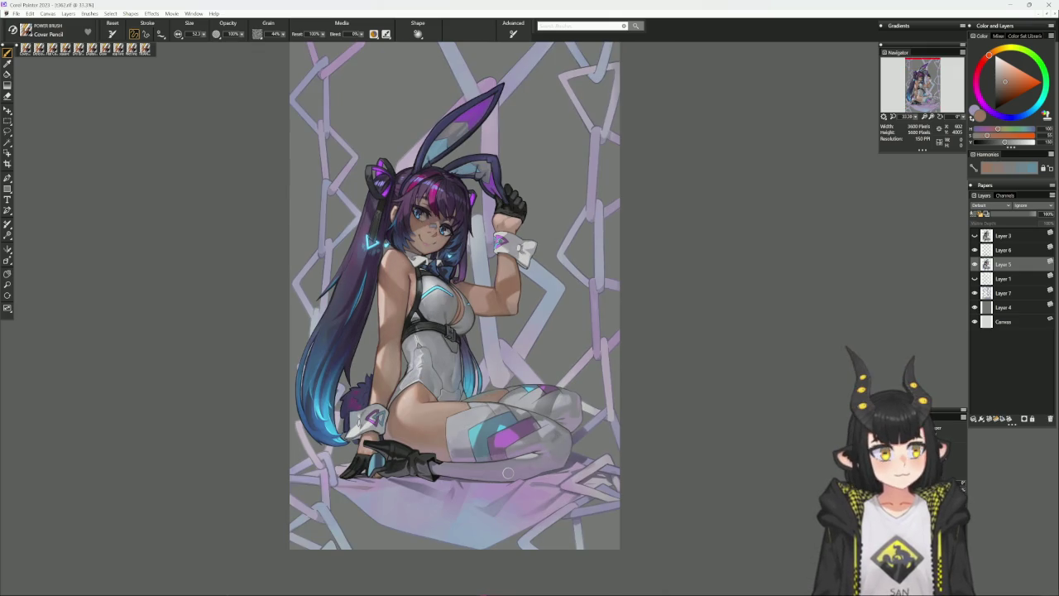
click(1004, 307)
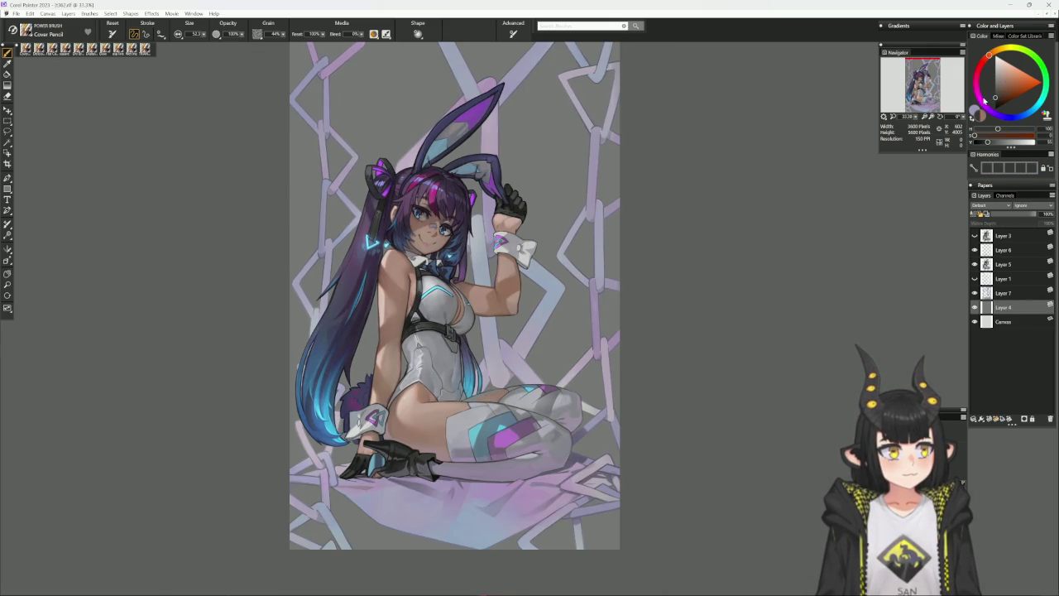
Fill Layer 4 with the dark colour and refit the painting in view
key(ctrl+f)
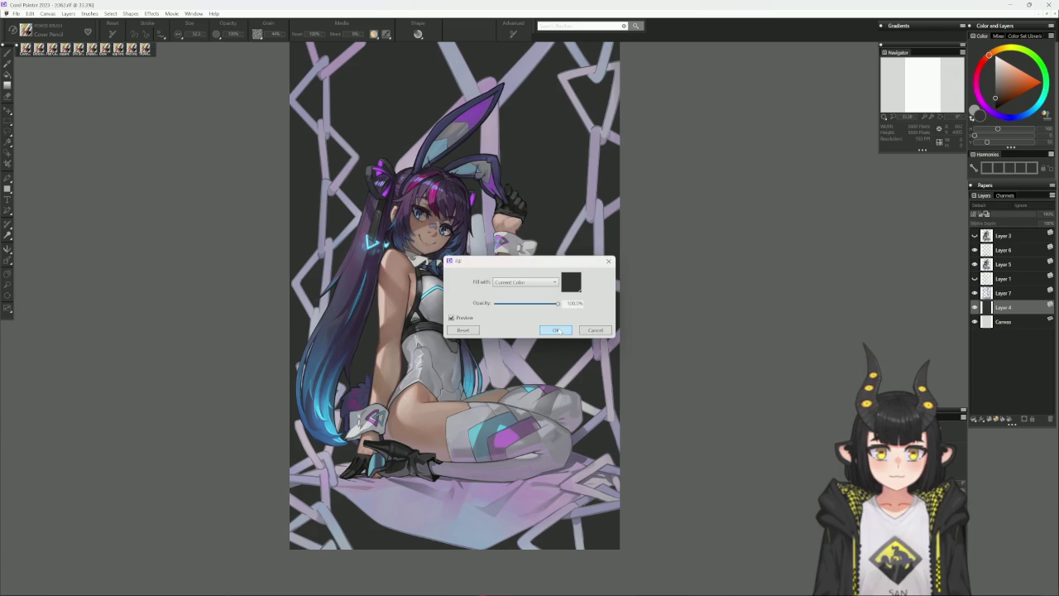
click(557, 330)
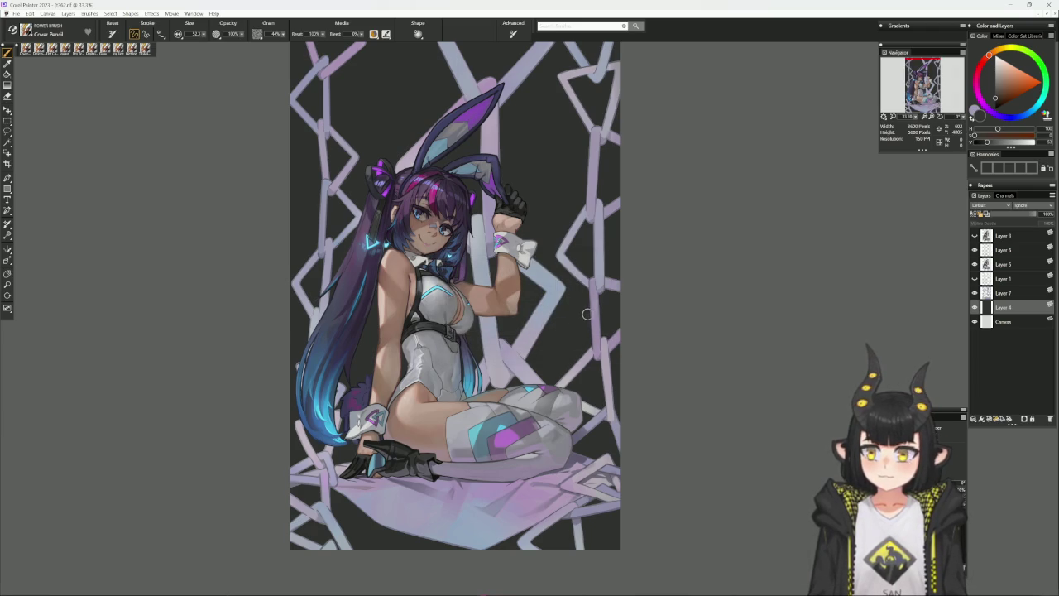
key(ctrl+minus)
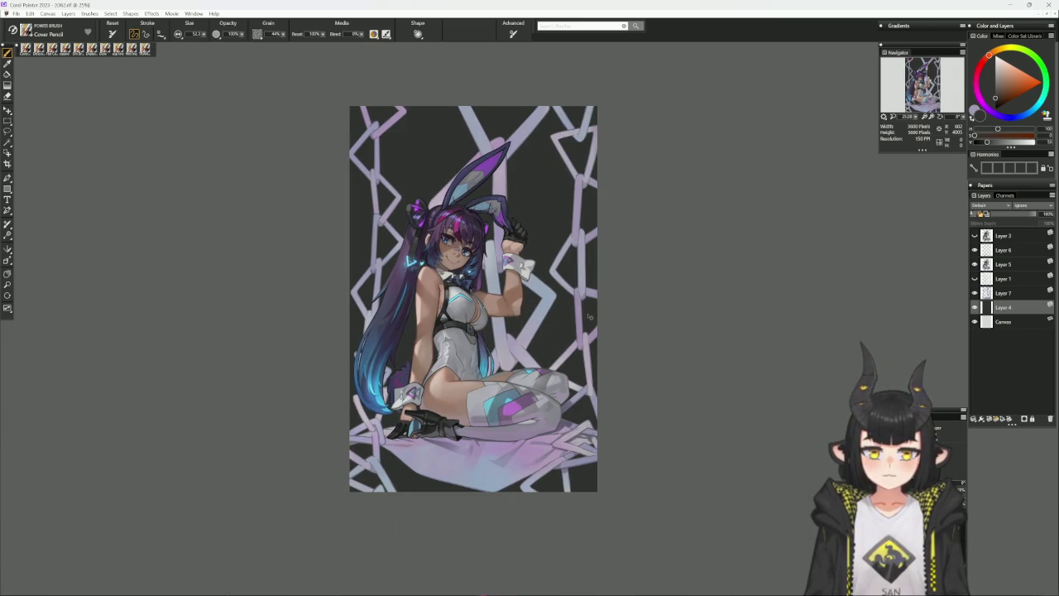
key(ctrl+plus)
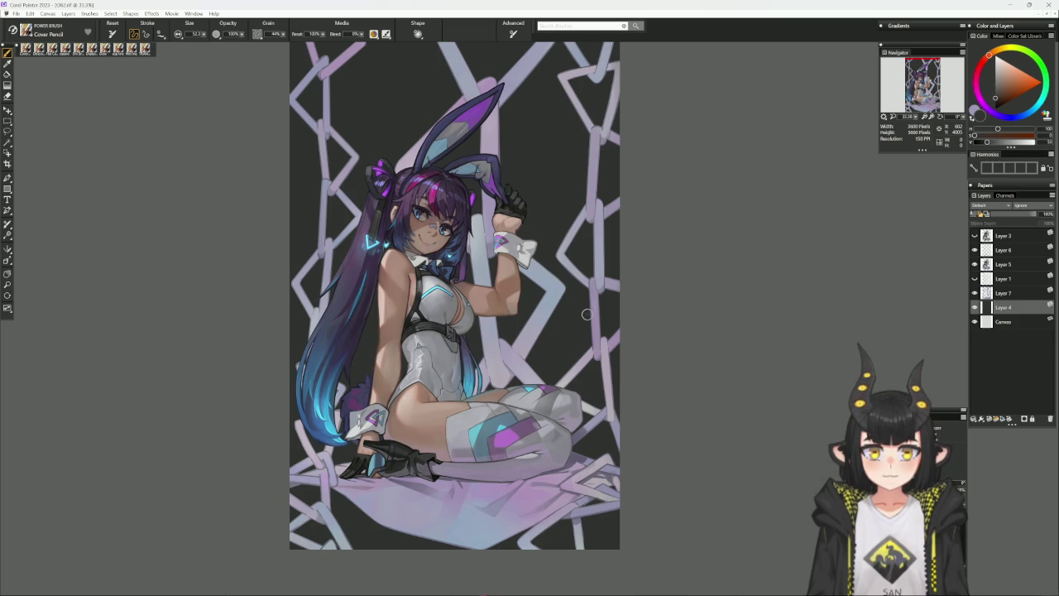
Fade Layer 4's opacity down to about 18%
click(1016, 216)
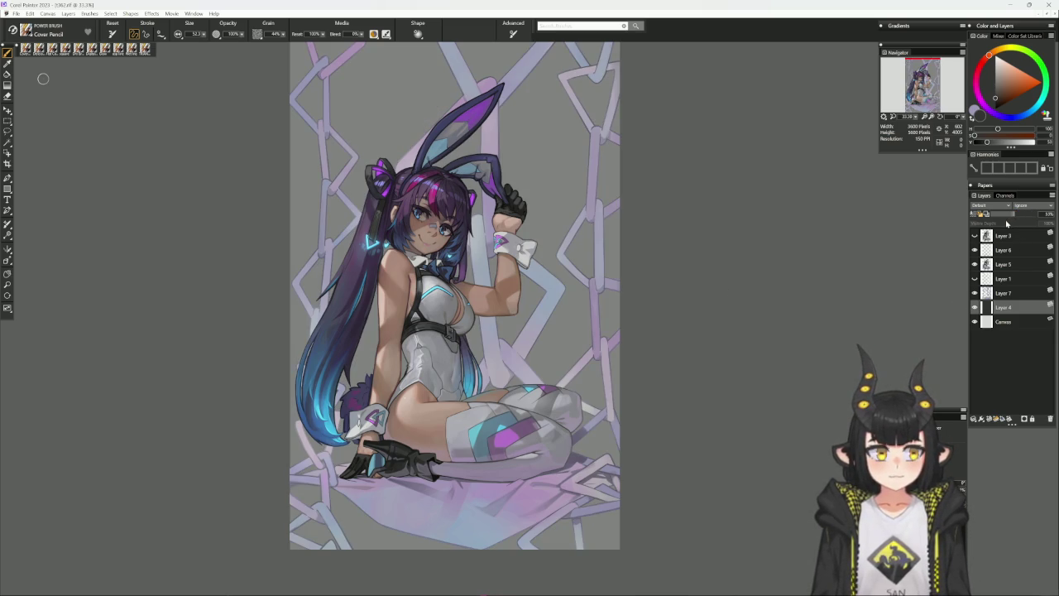
click(1011, 214)
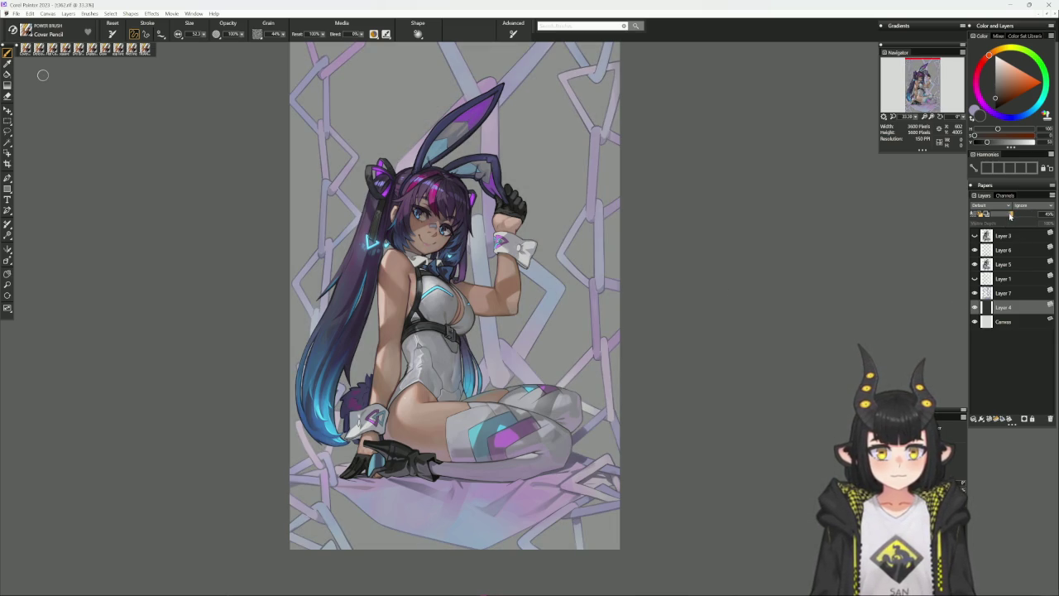
drag(1010, 214, 997, 215)
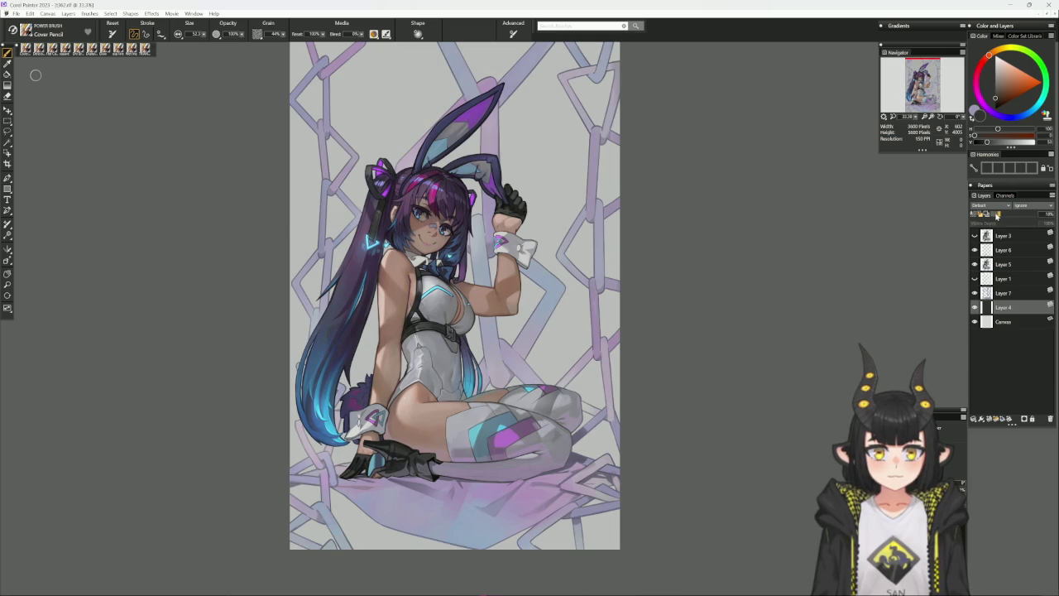
Raise Layer 4's opacity, hide the dark fill layer, and save the painting
drag(999, 214, 1017, 215)
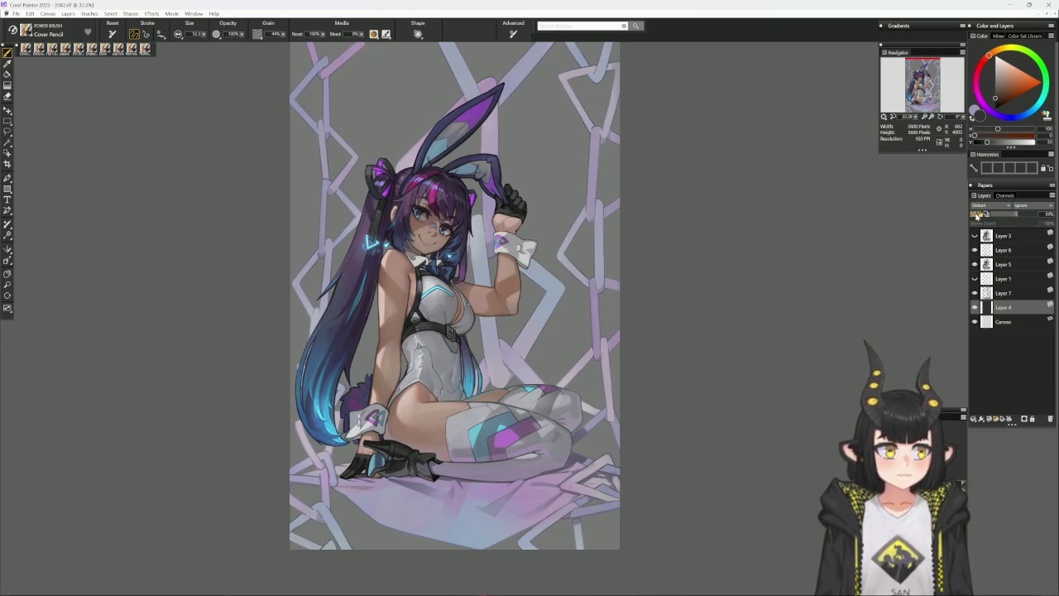
click(974, 307)
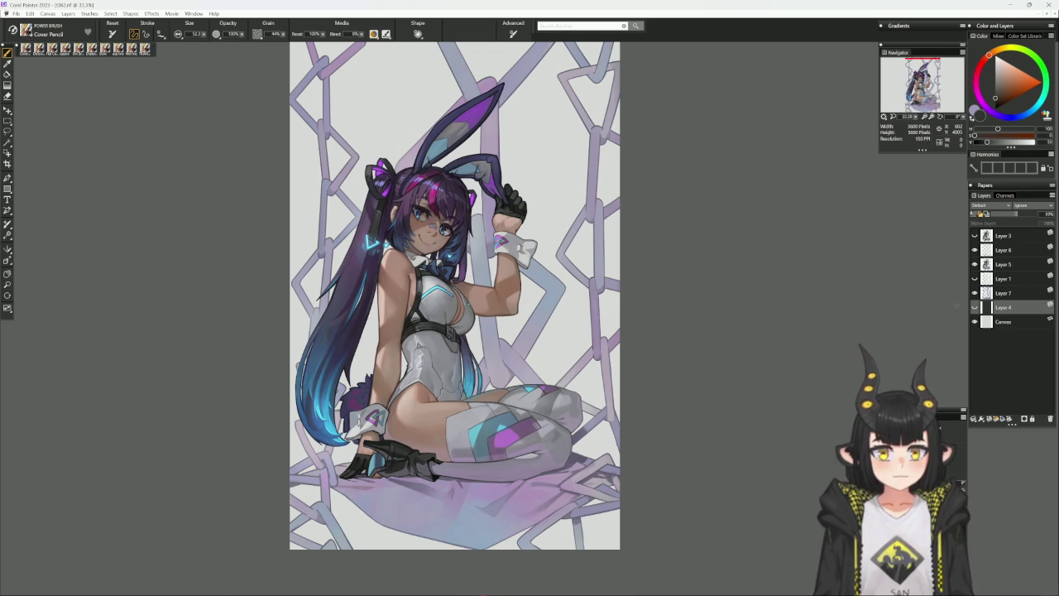
click(16, 14)
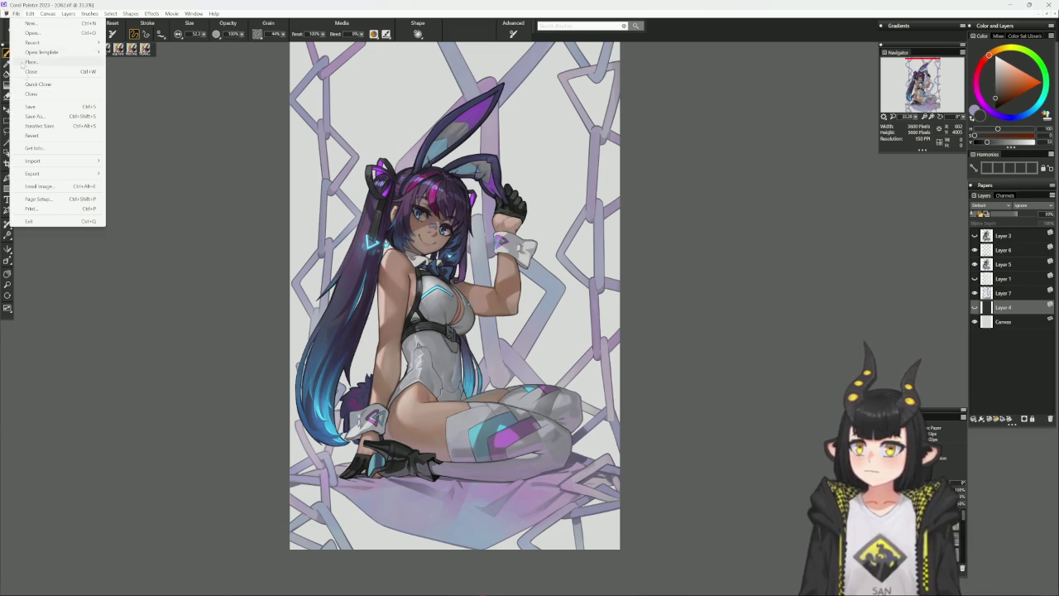
click(32, 107)
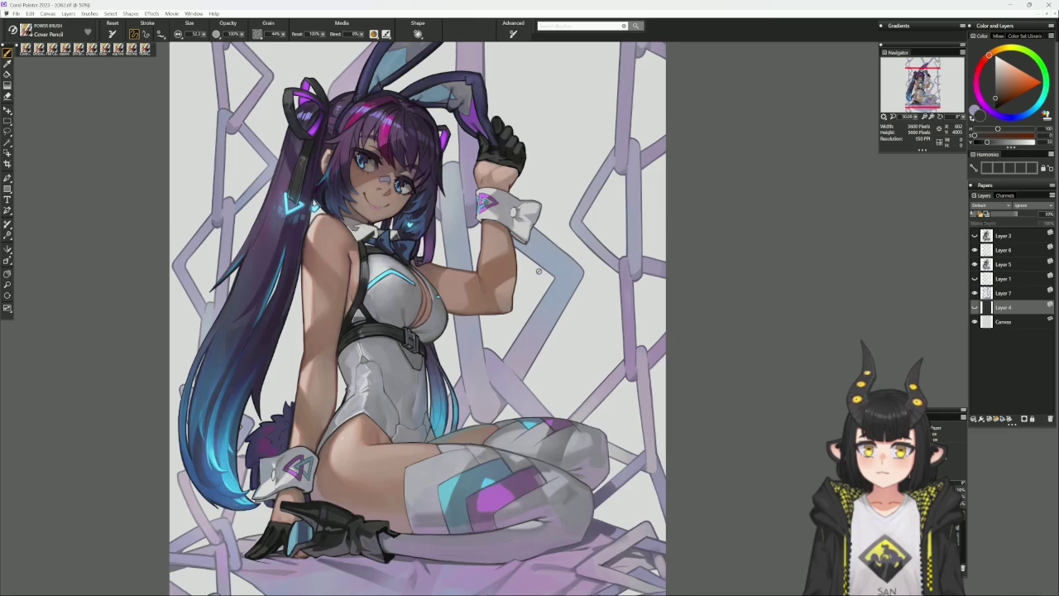
Sample a warm grey from the canvas, return to Layer 5, and zoom out to fit the image
key(ctrl+plus)
key(ctrl+plus)
mouse_move(372, 249)
mouse_down()
mouse_move(517, 376)
mouse_move(530, 525)
mouse_up()
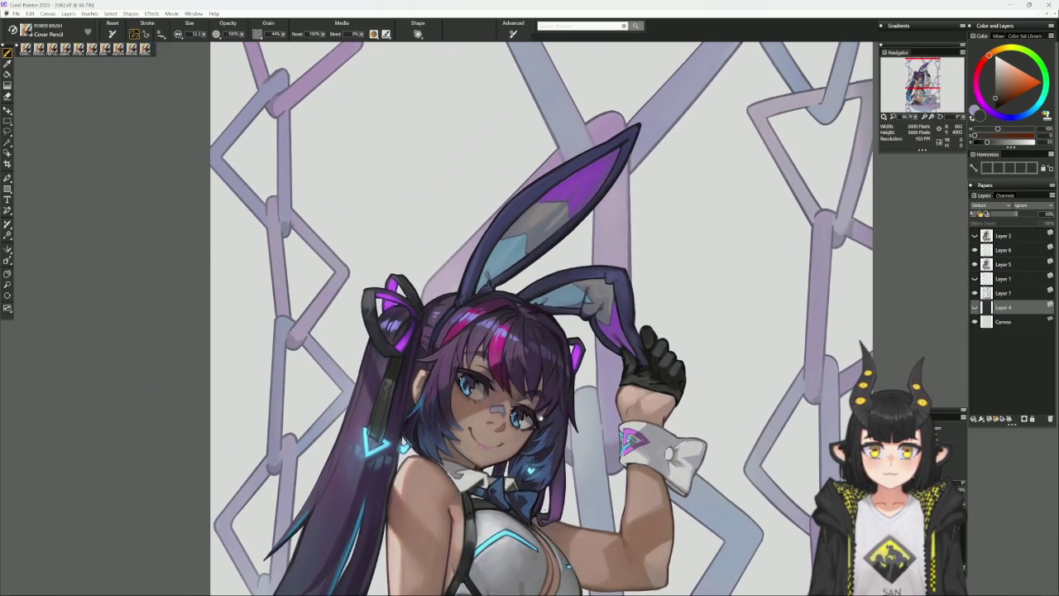
mouse_move(530, 331)
mouse_down()
mouse_move(532, 0)
mouse_move(545, 314)
mouse_move(547, 286)
mouse_up()
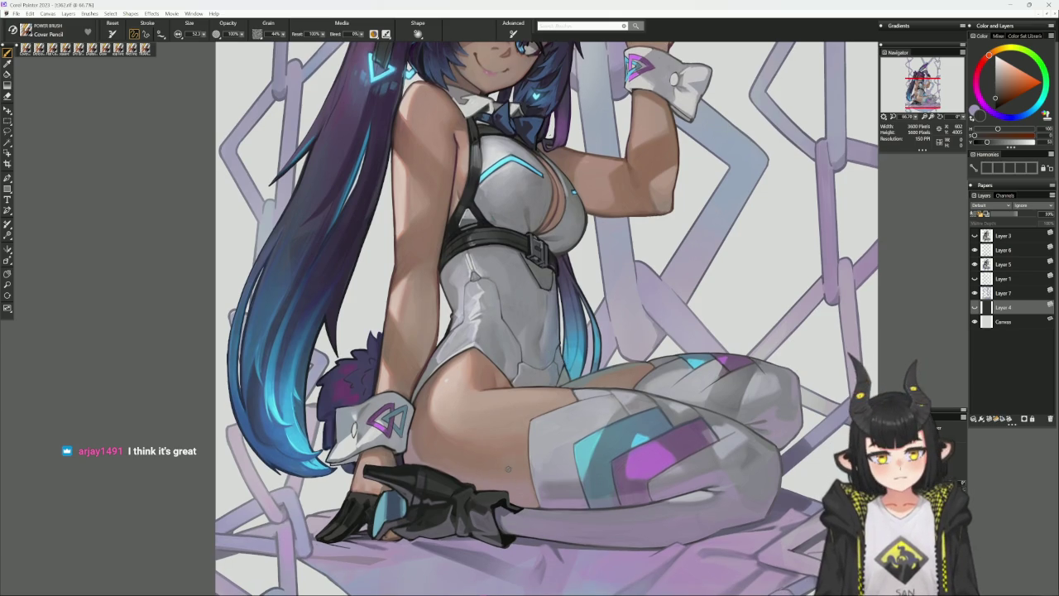
alt+click(508, 469)
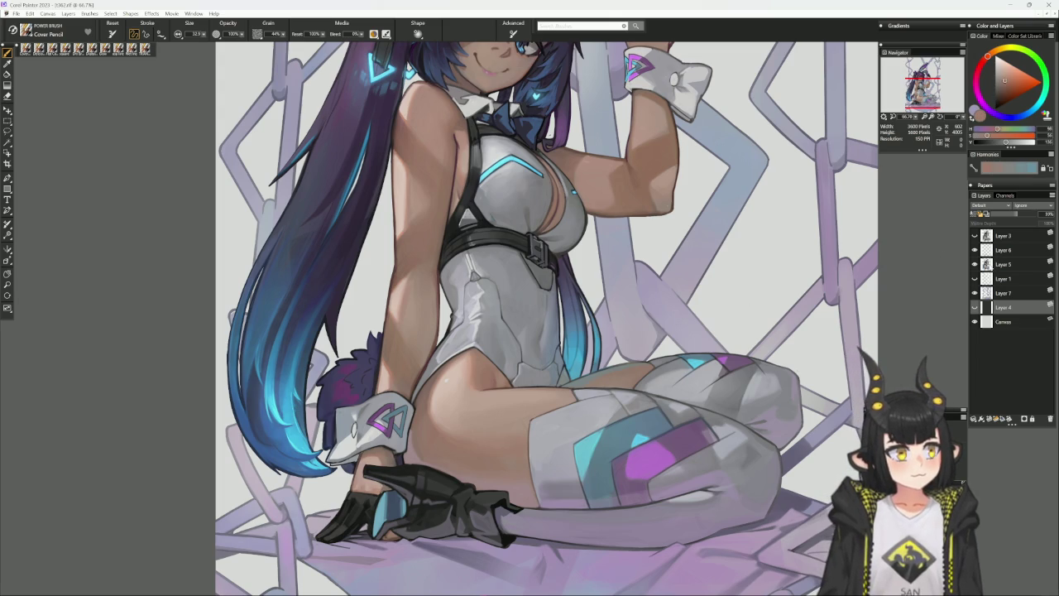
click(997, 264)
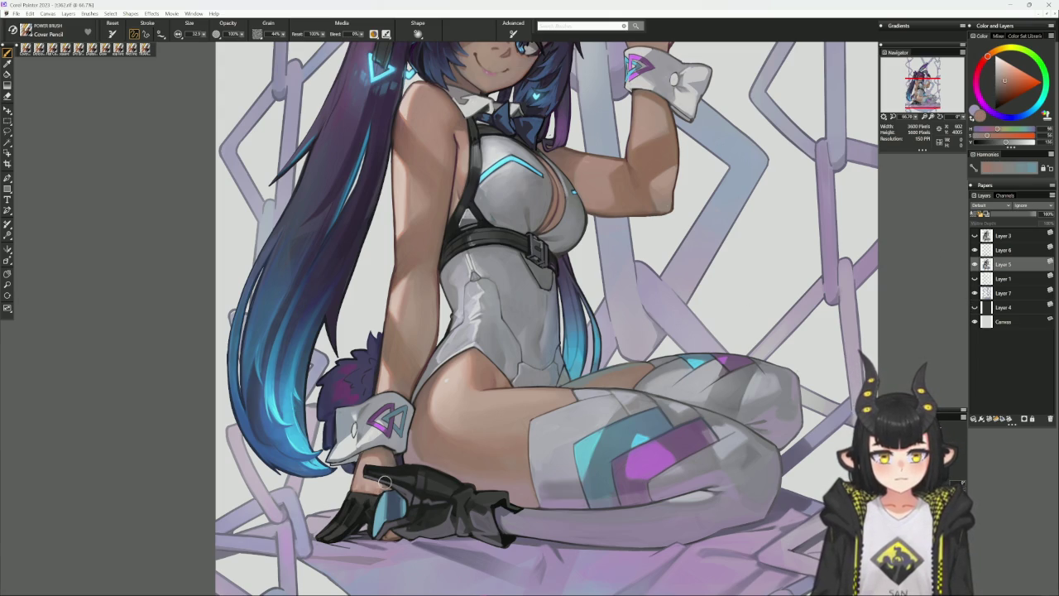
key(ctrl+minus)
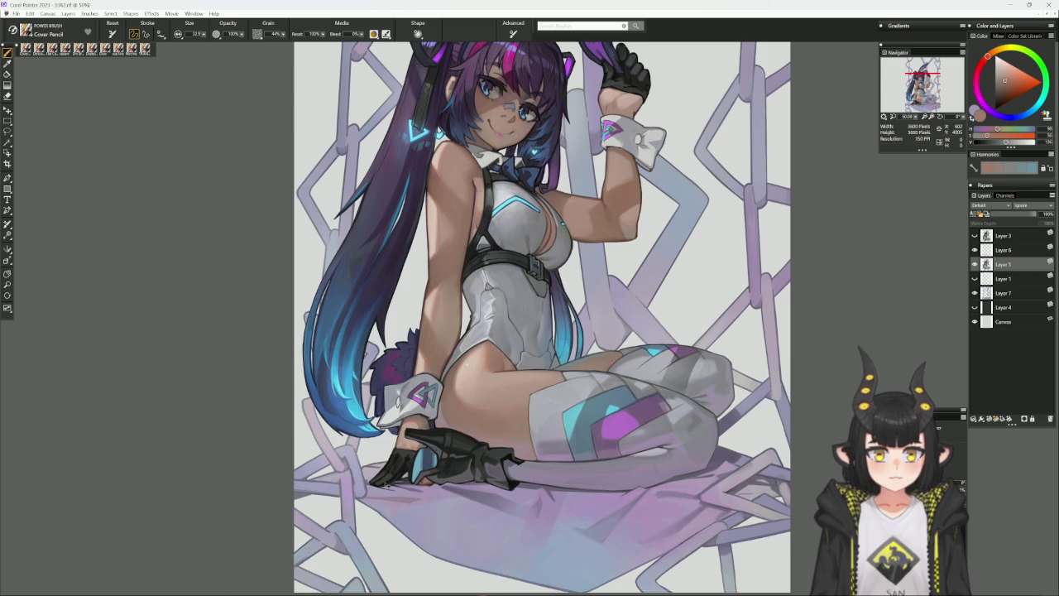
key(ctrl+minus)
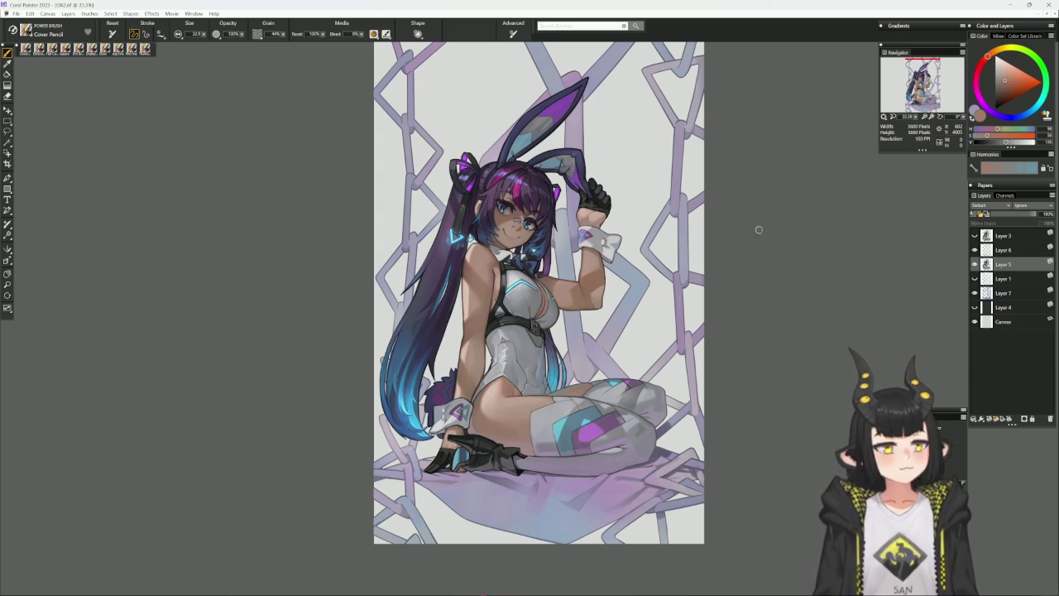
Save the painting and merge Layers 5, 6 and 7 into one layer
click(16, 14)
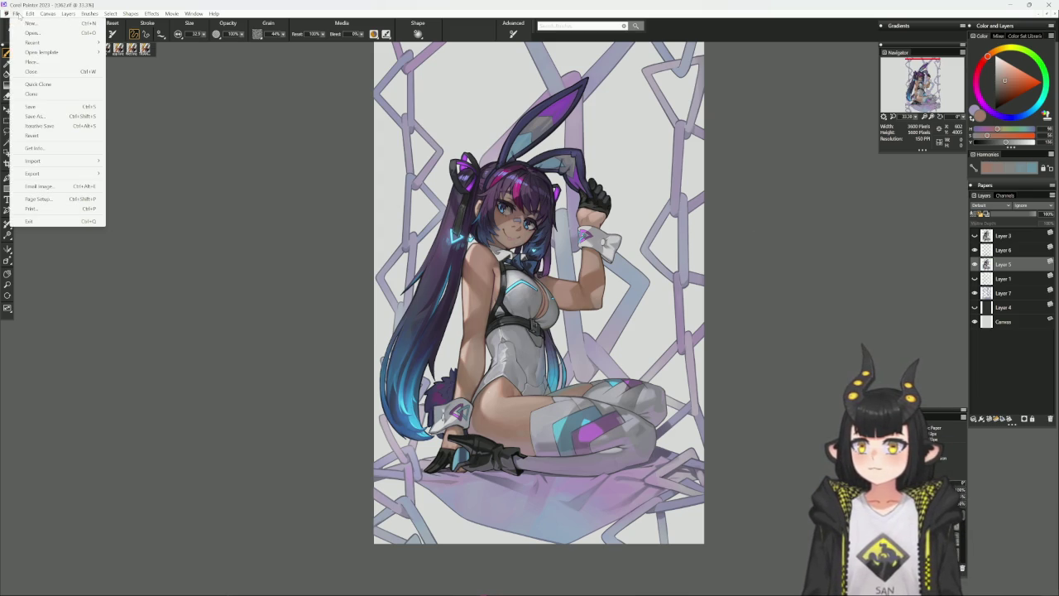
click(37, 107)
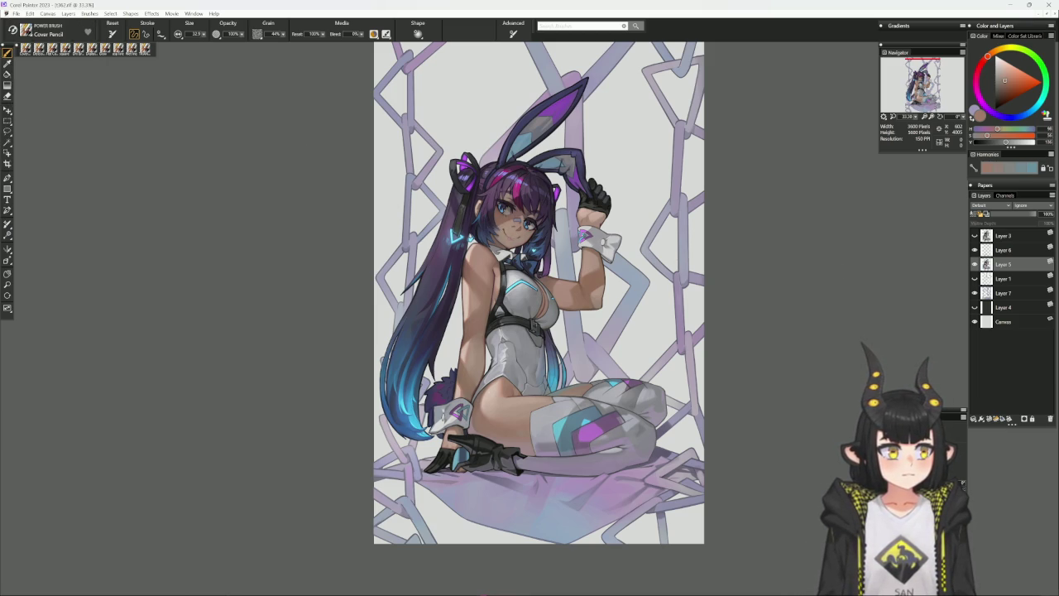
click(1003, 293)
ctrl+click(1003, 264)
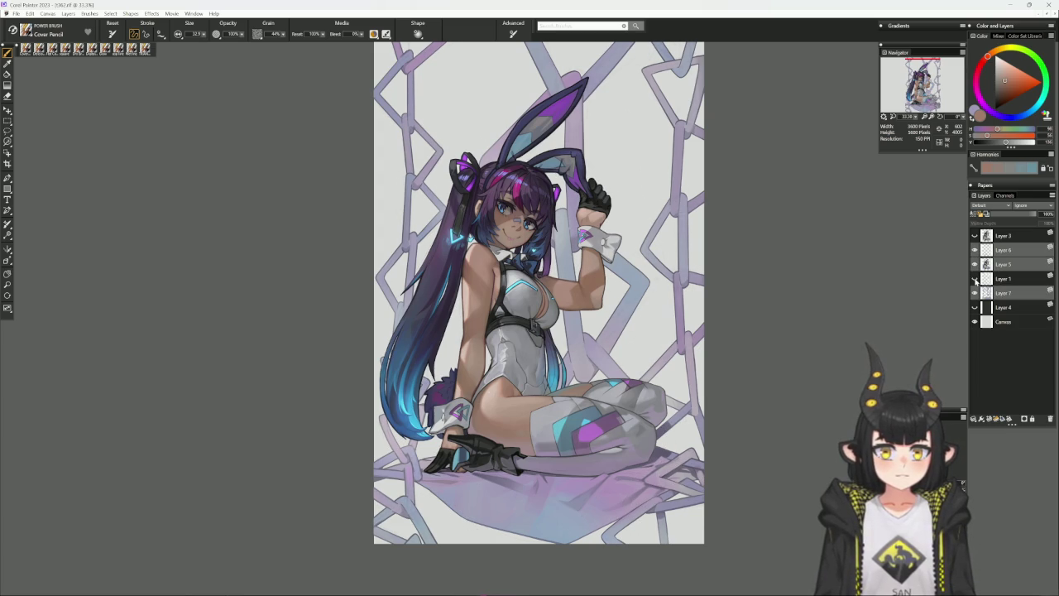
key(ctrl+e)
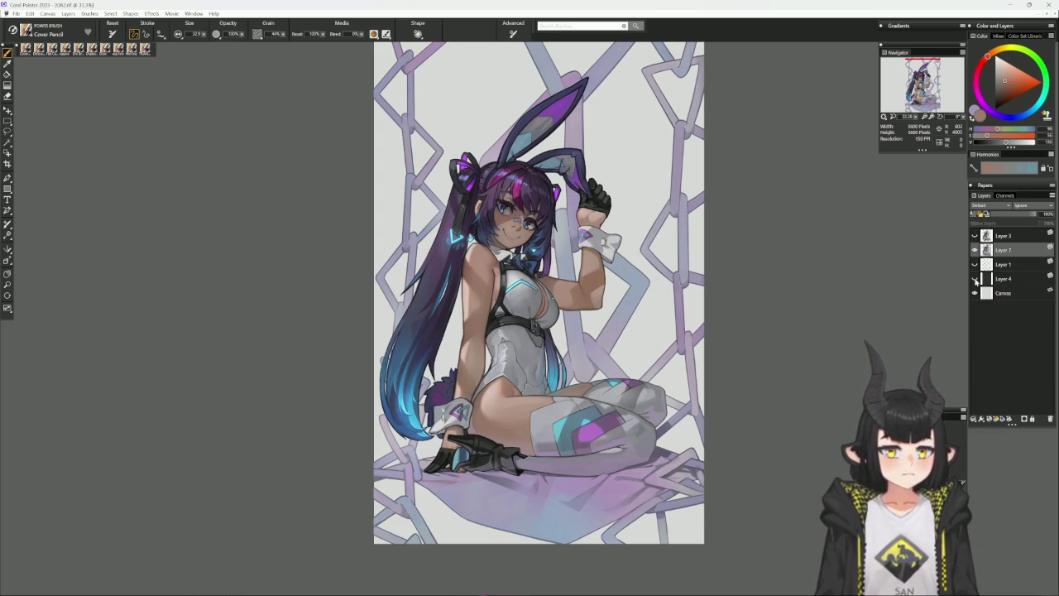
Delete Layers 3, 1 and 4 and hide the Canvas layer to show transparency
click(1003, 236)
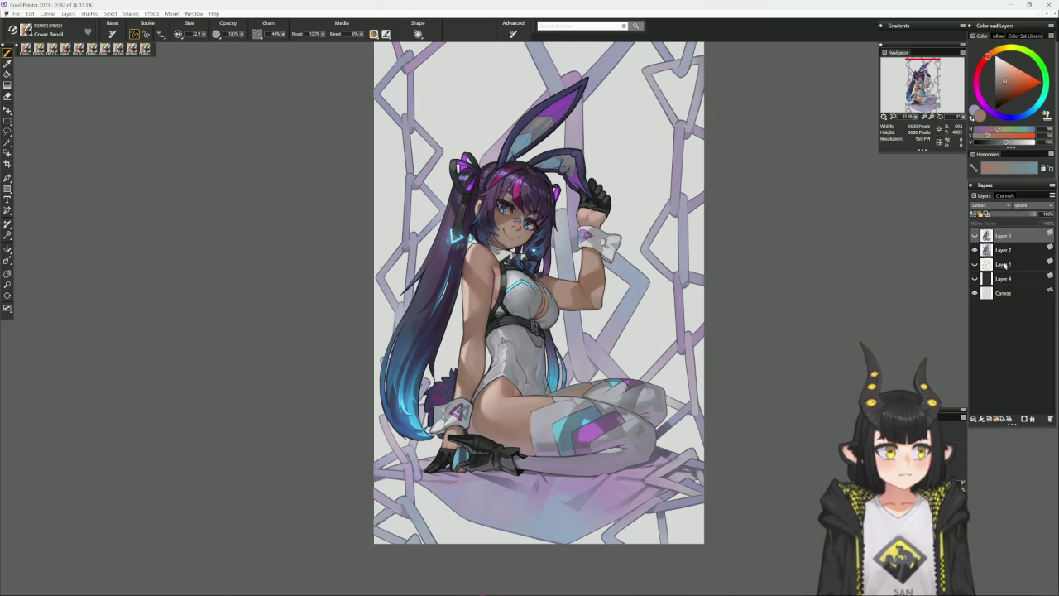
ctrl+click(1002, 264)
ctrl+click(1010, 279)
click(1049, 418)
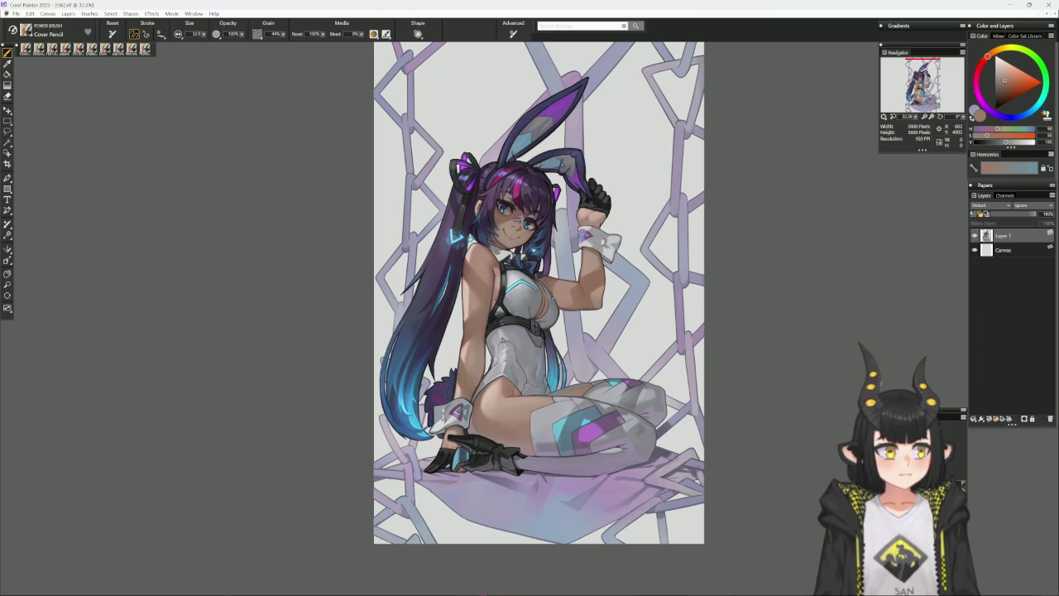
click(976, 250)
click(48, 14)
click(66, 64)
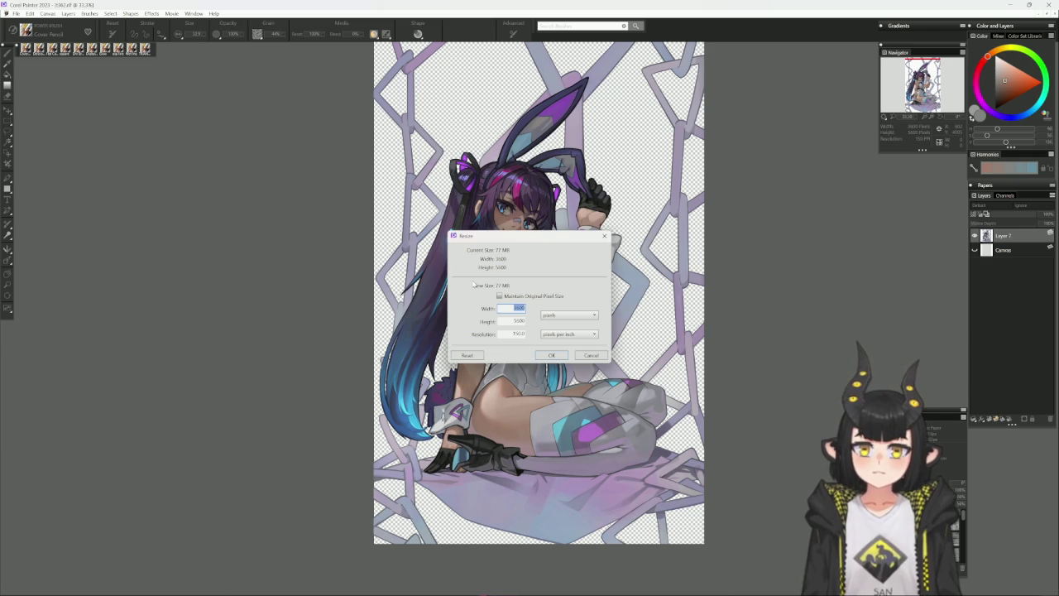
Resize the canvas to 1350 × 2100 pixels and save it as a new file
text(18)
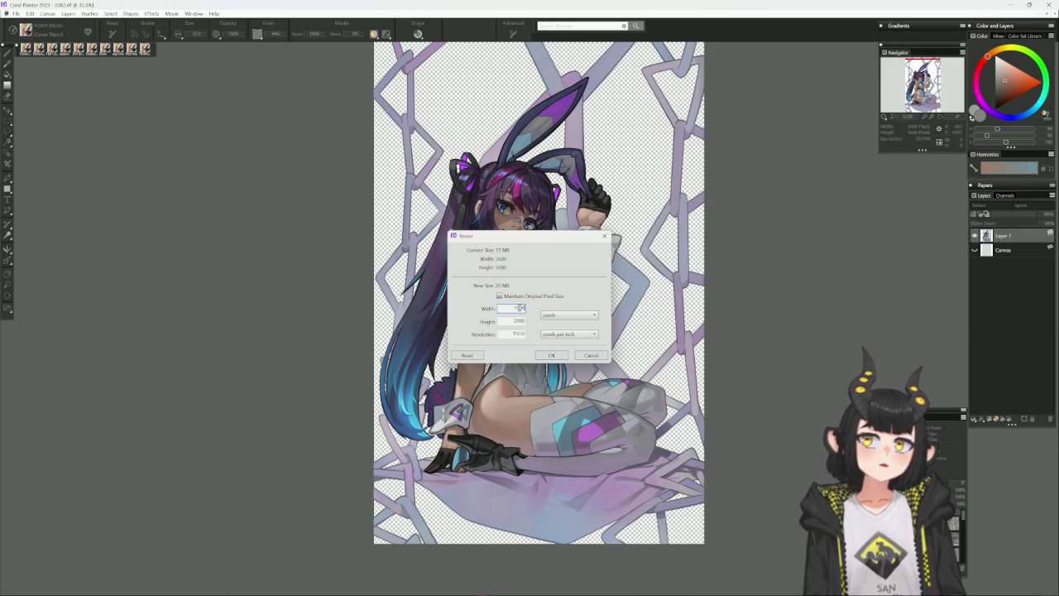
text(1350)
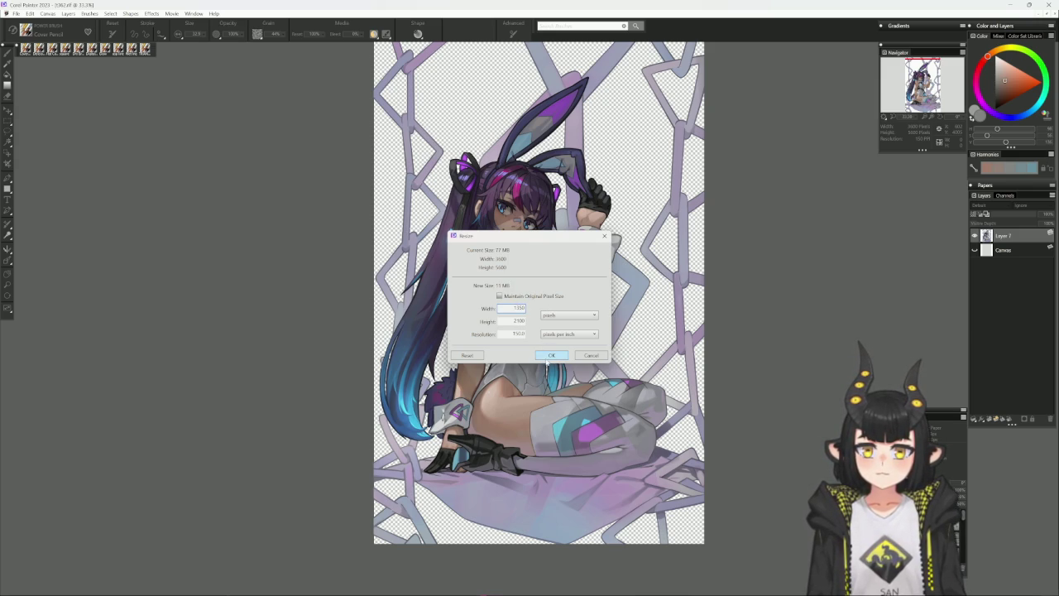
click(551, 355)
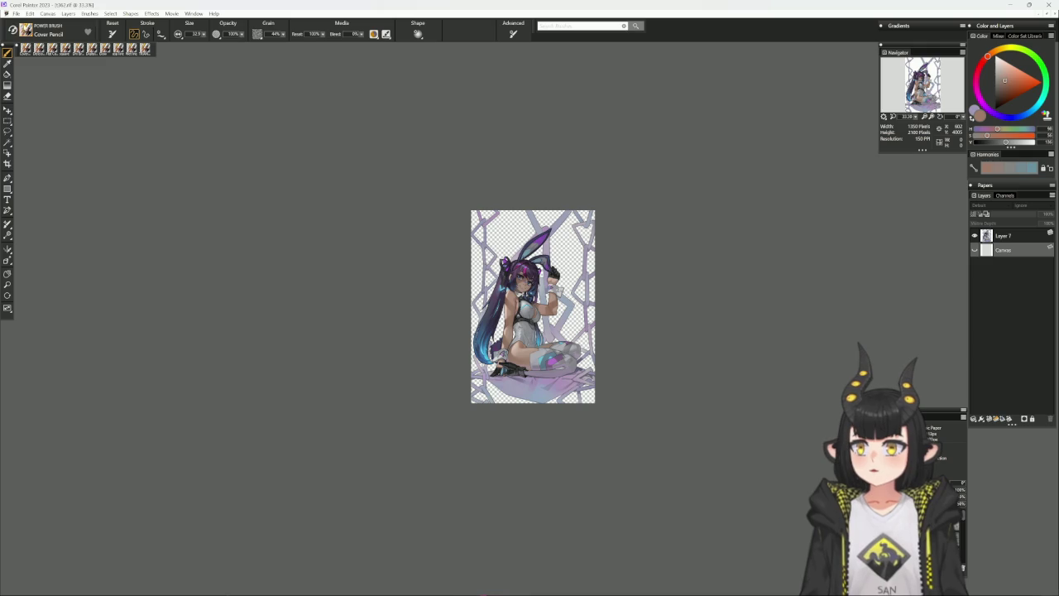
click(15, 14)
click(41, 117)
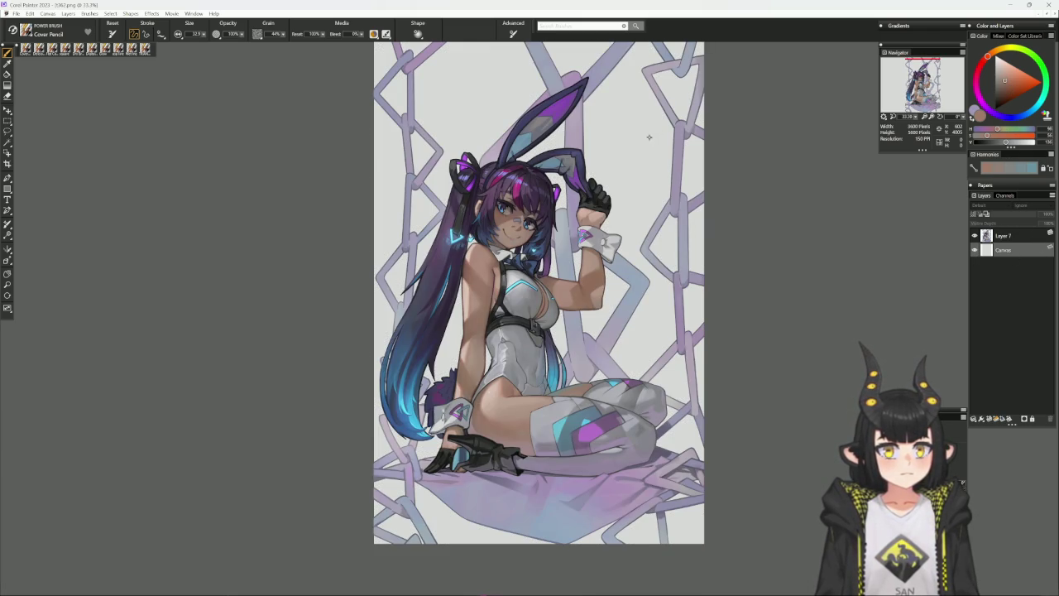
Fill the background with a very light blue-grey, then drop the artwork onto it
alt+click(652, 136)
drag(1030, 145, 1033, 143)
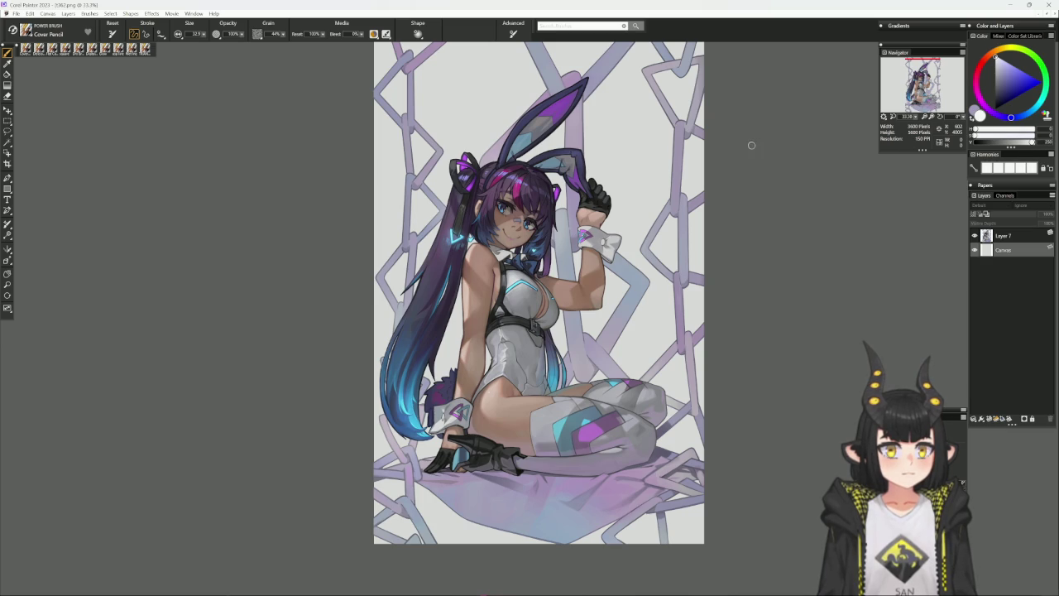
key(ctrl+f)
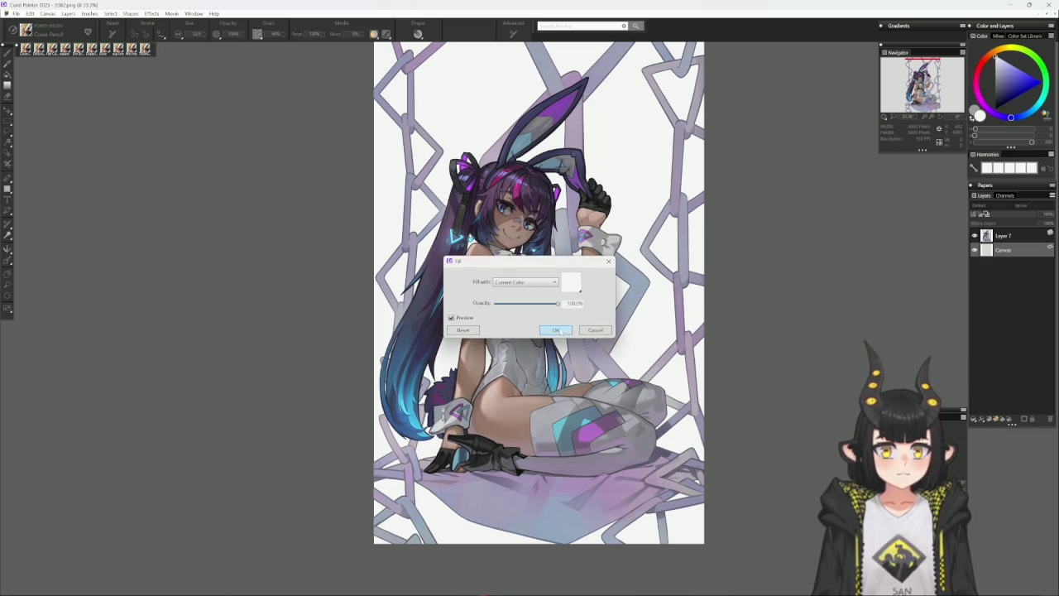
click(555, 330)
drag(654, 209, 671, 234)
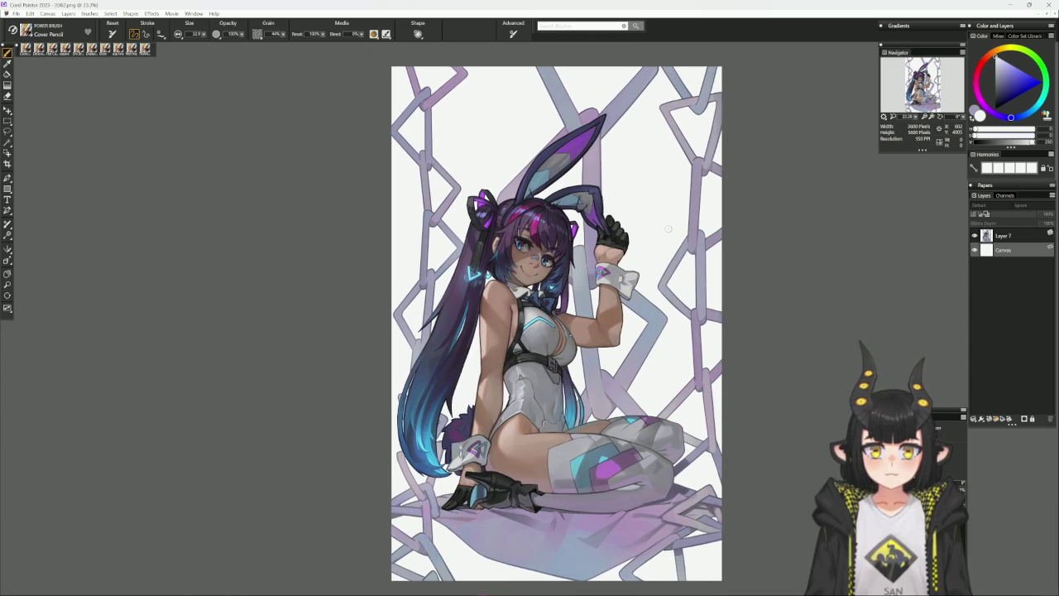
key(ctrl+shift+d)
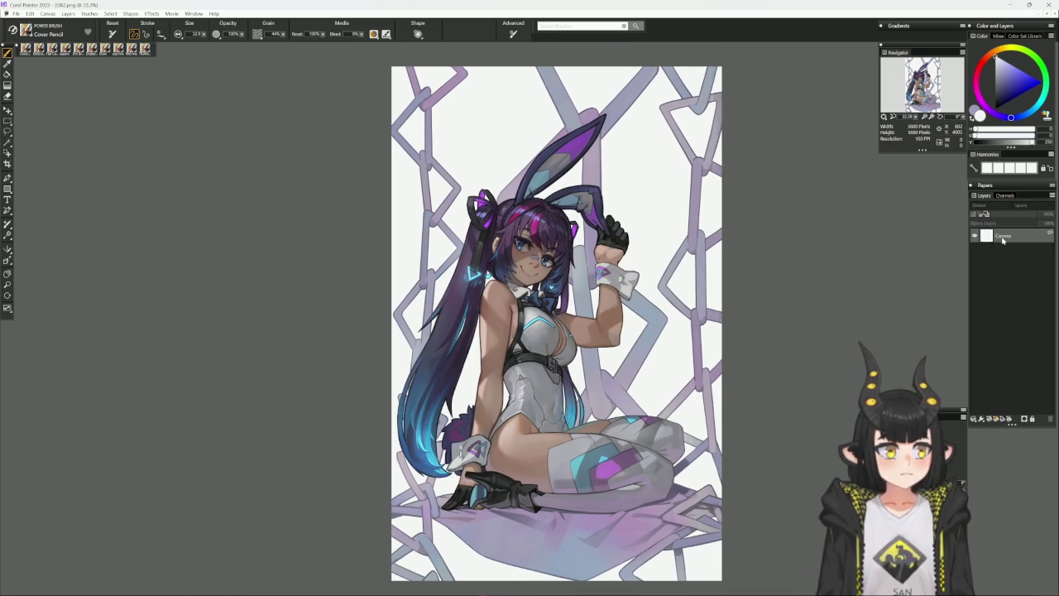
Resize the flattened image to 900 × 1400 pixels and zoom in on it
click(48, 13)
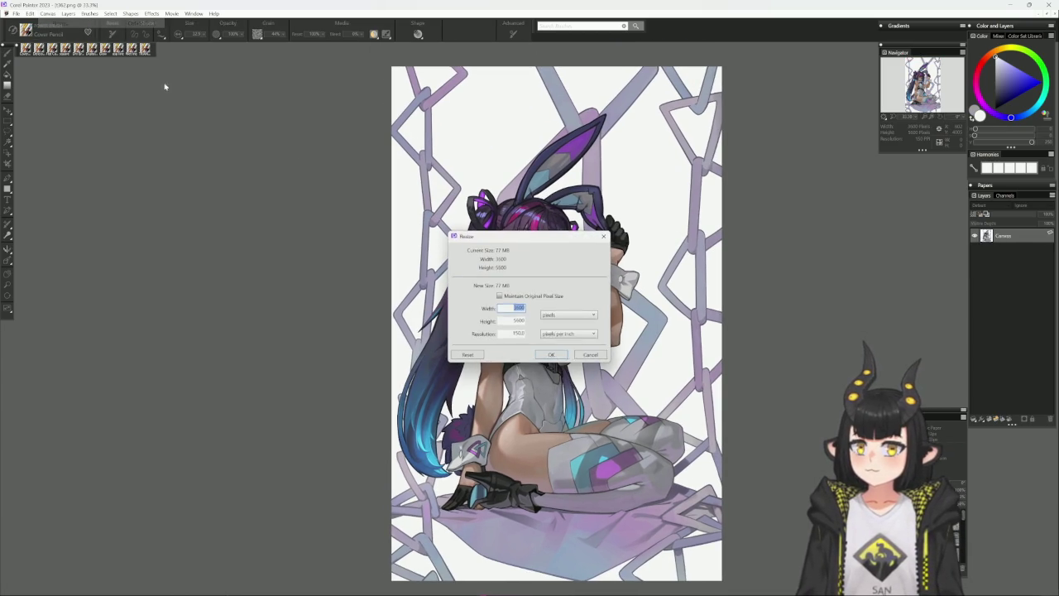
text(1000)
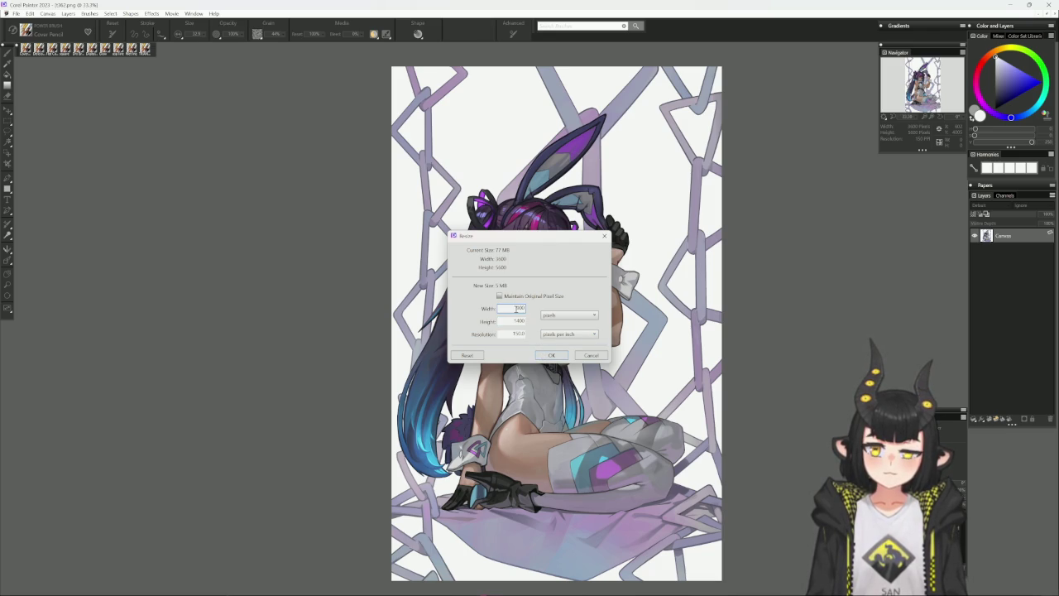
click(552, 355)
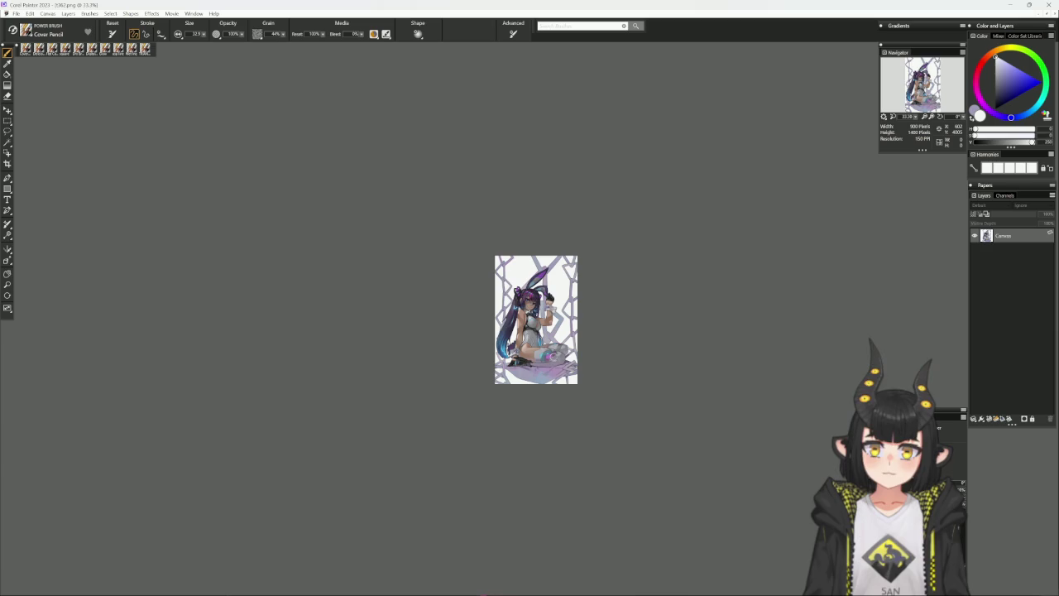
key(ctrl+plus)
key(ctrl+plus)
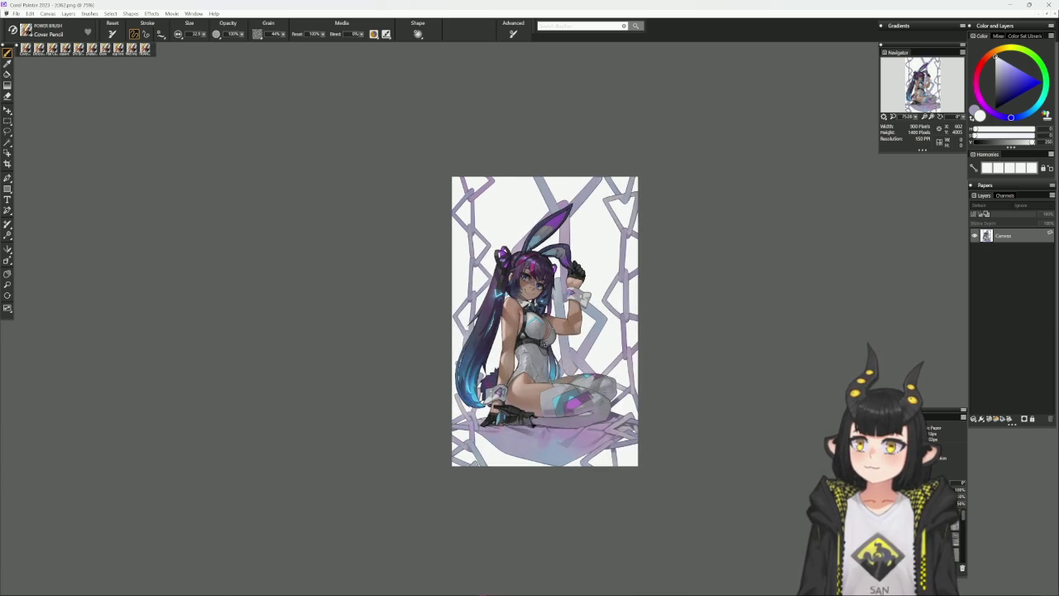
key(ctrl+plus)
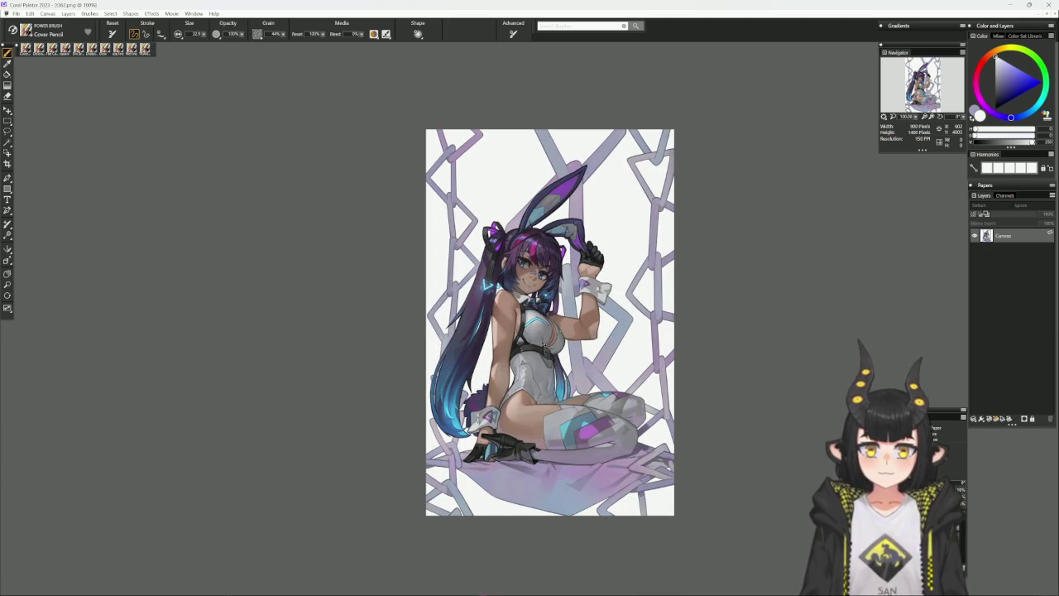
click(16, 14)
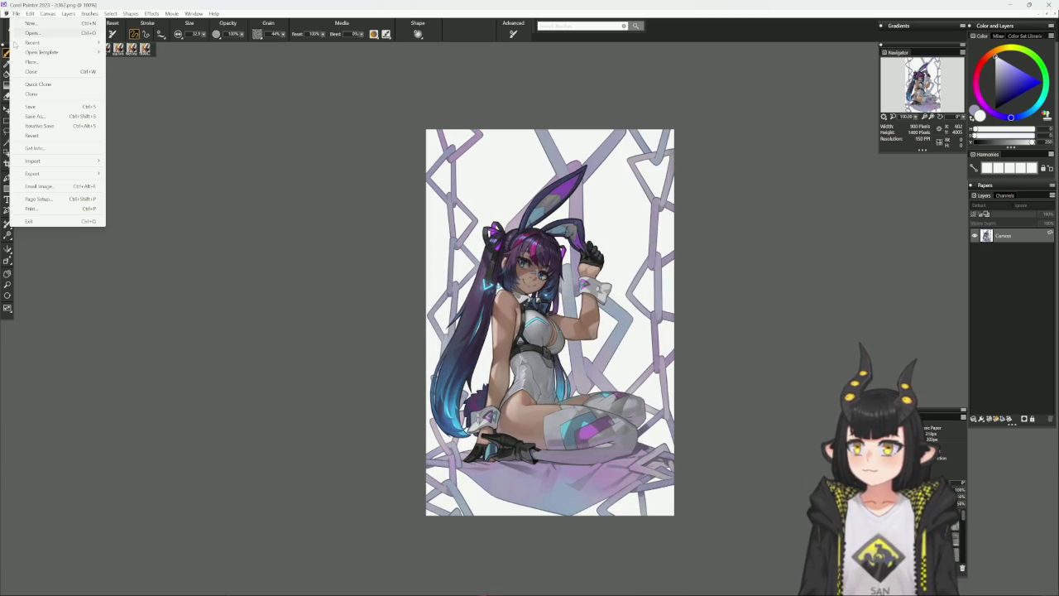
Export the illustration as a JPEG at Excellent, 100% quality
key(Escape)
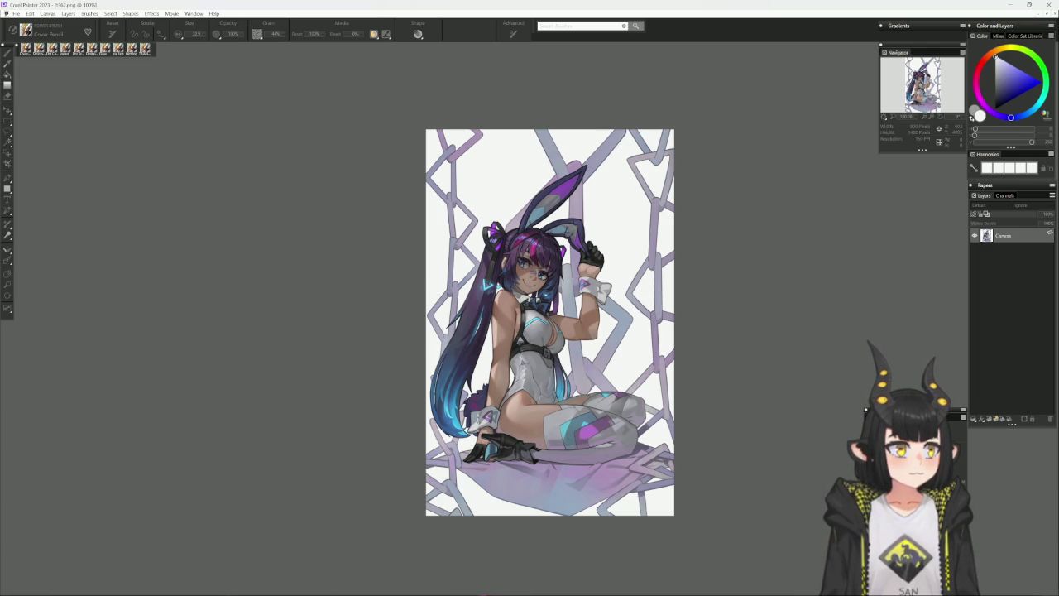
key(Return)
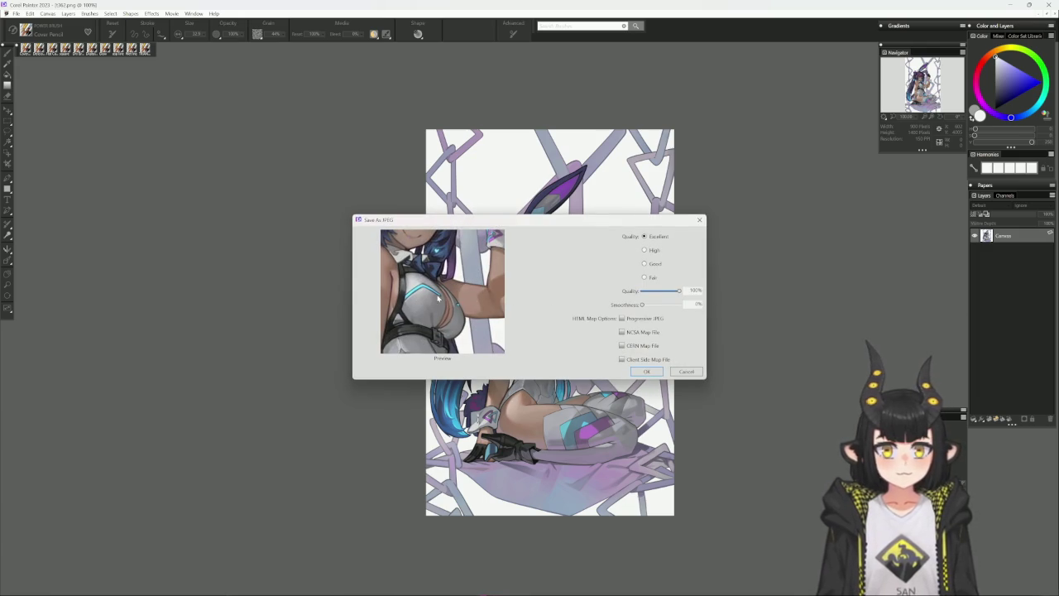
drag(447, 249, 471, 372)
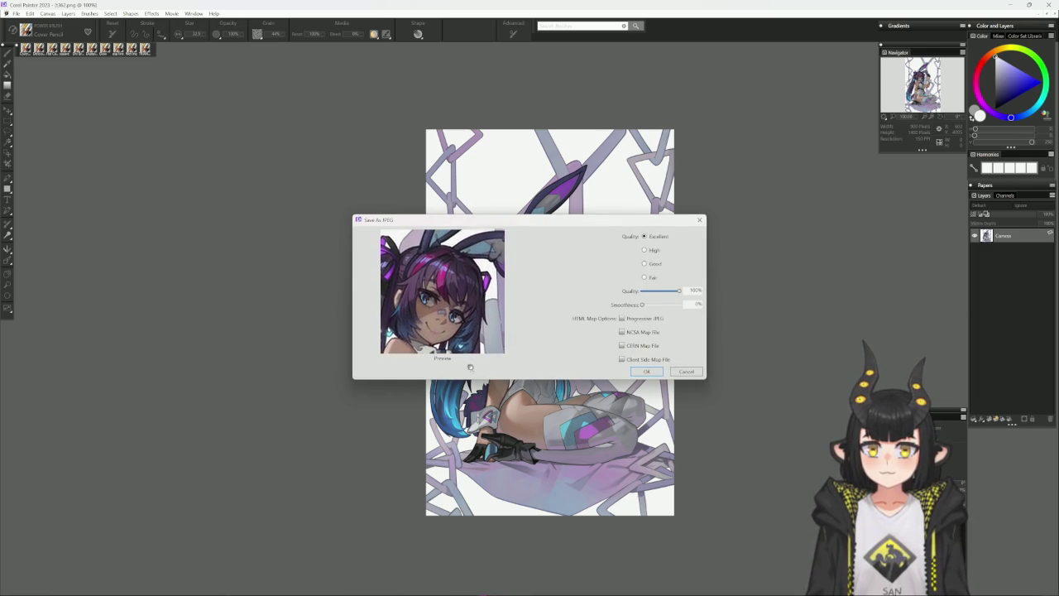
drag(468, 427, 419, 361)
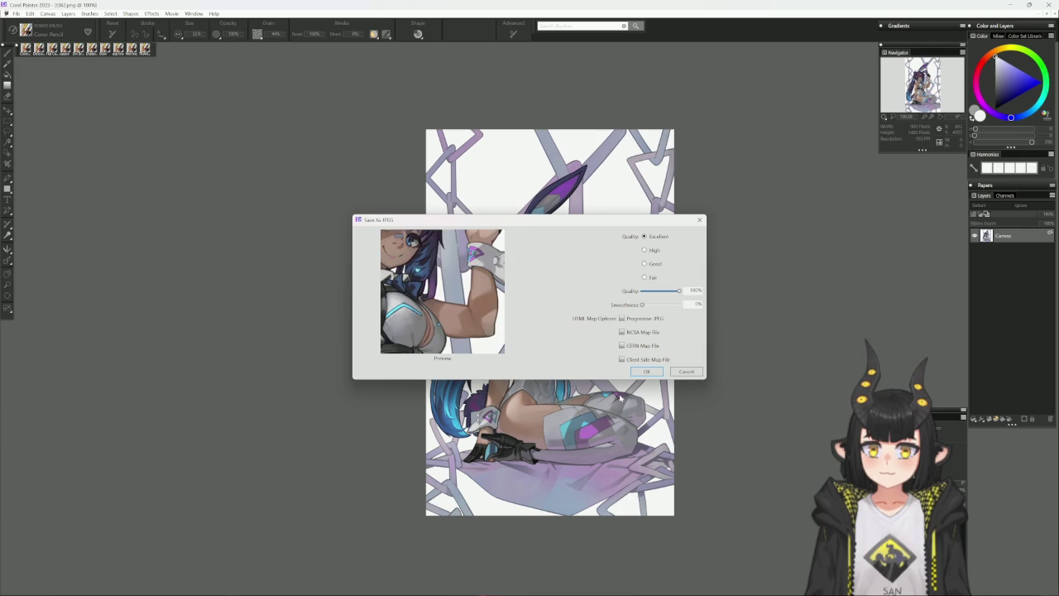
click(646, 371)
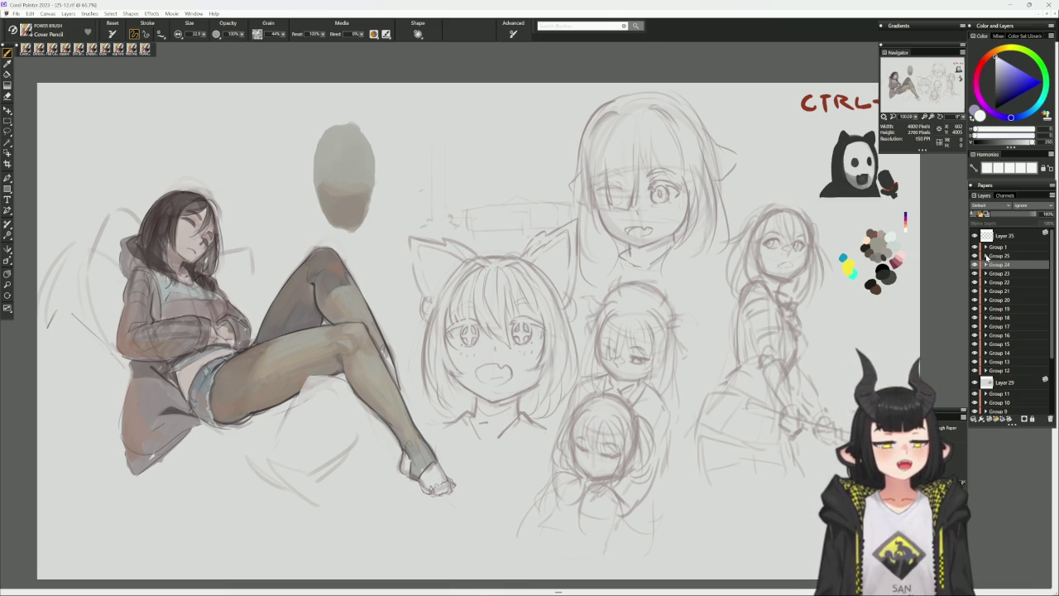
Hide Group 25 on the sketch page to reveal the seated bunny-girl pose studies
click(975, 256)
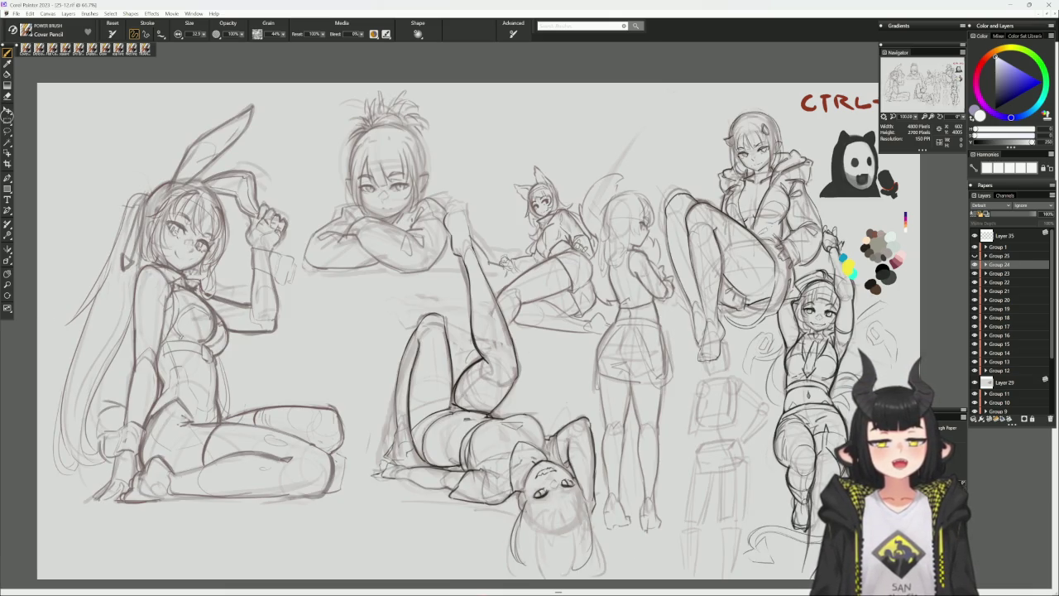